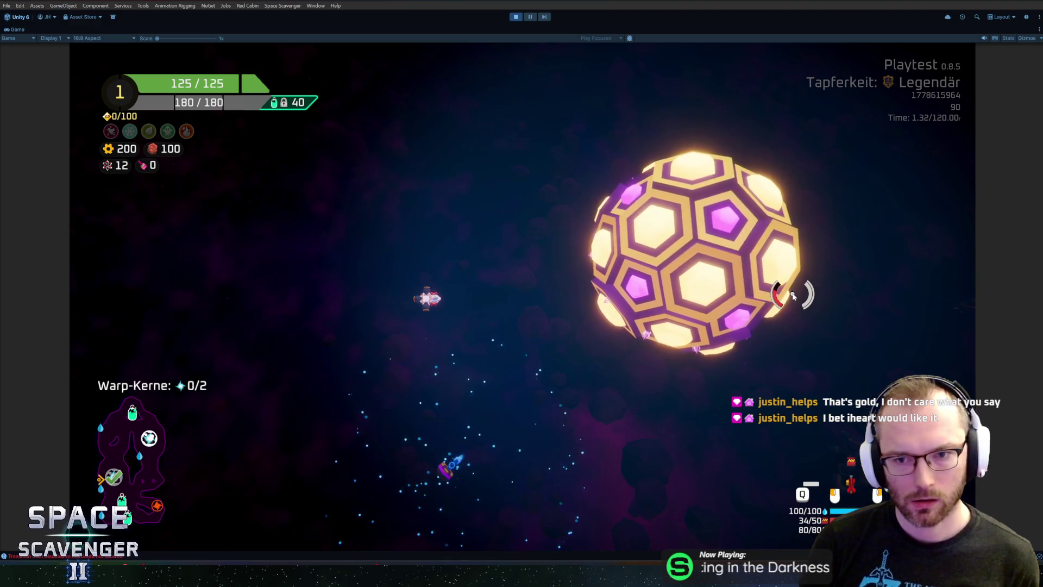
- Switch from the Unity playtest of the hex planet to the Blender 'Planets' window
{"action": "key", "text": "alt+Tab"}
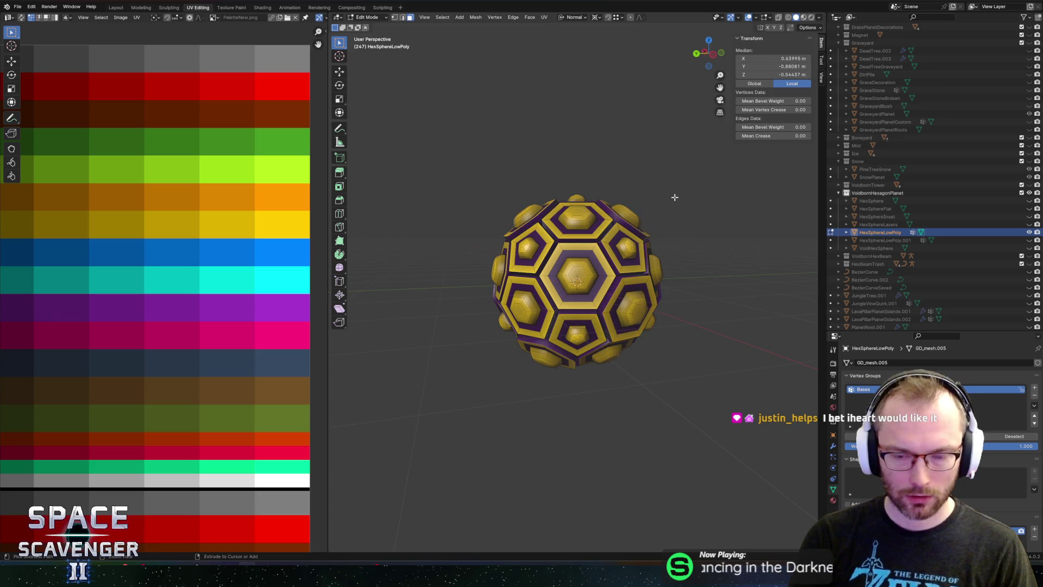
- Invert the face selection and brush-select a scattering of hex faces on the sphere
{"action": "key", "text": "ctrl+i"}
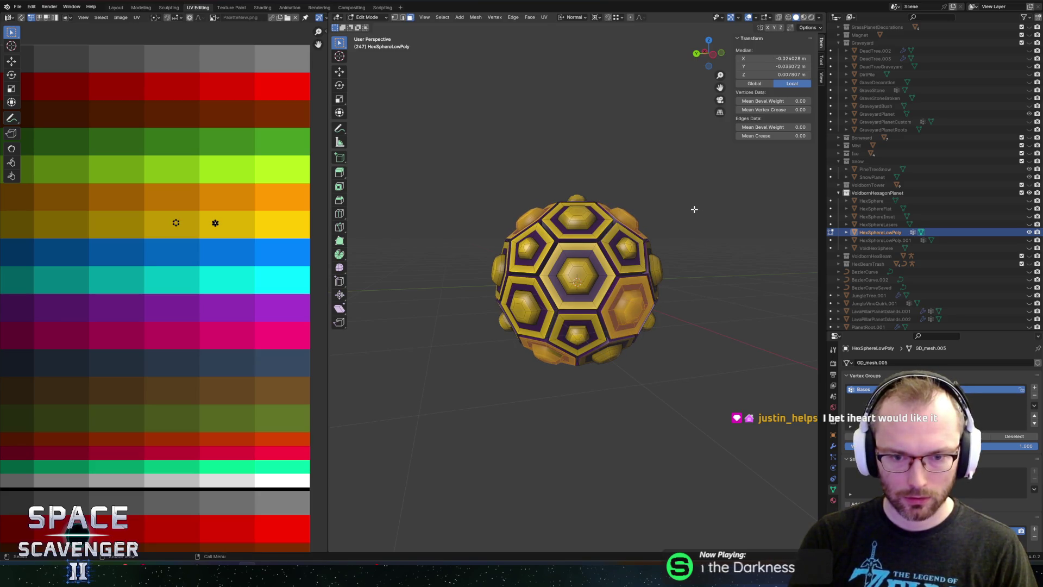
{"action": "key", "text": "ctrl+i"}
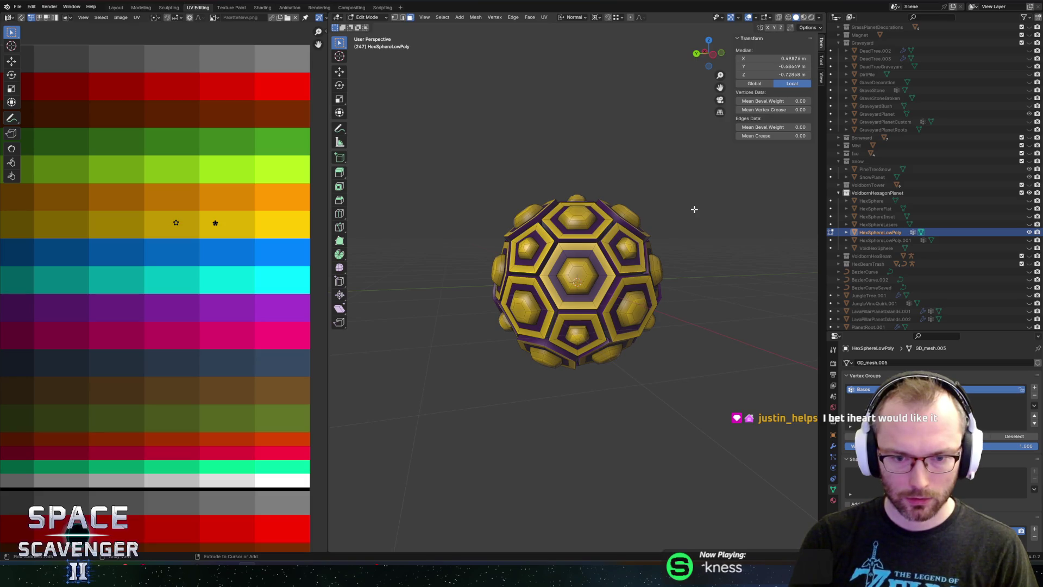
{"action": "key", "text": "ctrl+i"}
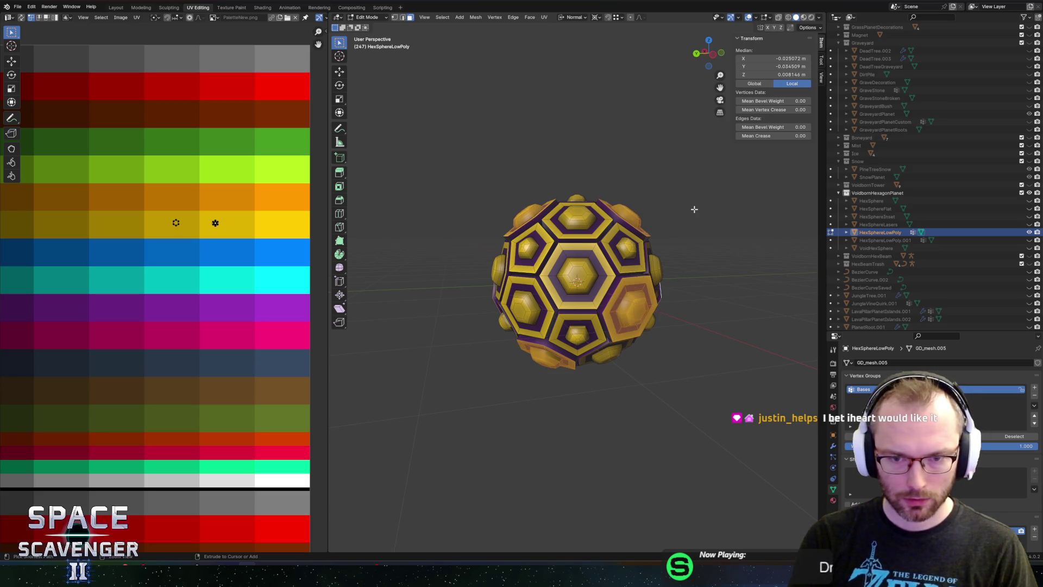
{"action": "scroll", "coordinate": [545, 377], "scroll_direction": "up", "scroll_amount": 2}
{"action": "key", "text": "c"}
{"action": "scroll", "coordinate": [543, 377], "scroll_direction": "up", "scroll_amount": 2}
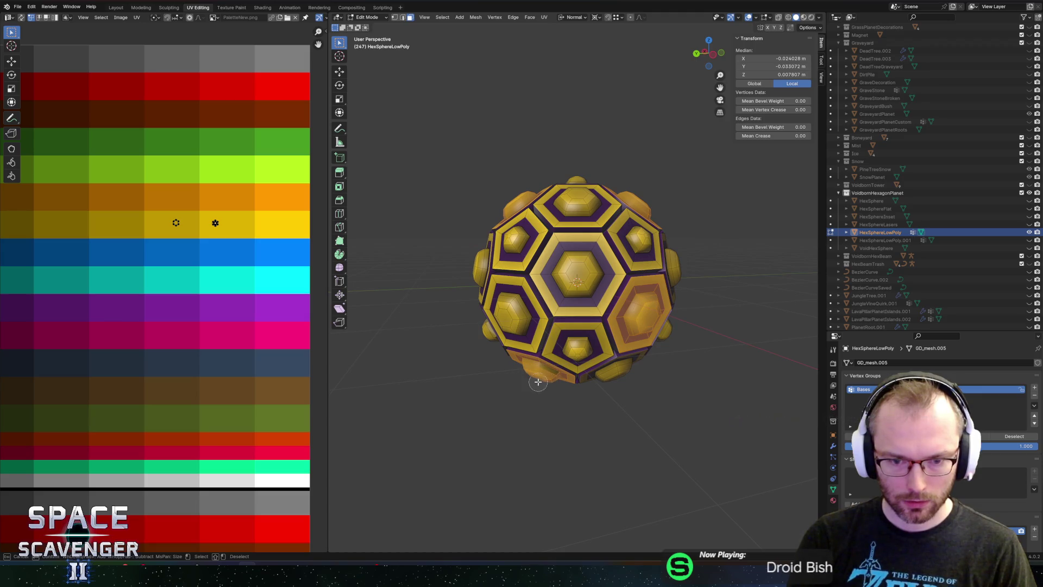
{"action": "left_click", "coordinate": [548, 371]}
{"action": "key", "text": "Escape"}
{"action": "mouse_move", "coordinate": [549, 372]}
{"action": "left_mouse_down"}
{"action": "mouse_move", "coordinate": [617, 264]}
{"action": "mouse_move", "coordinate": [576, 249]}
{"action": "left_mouse_up"}
{"action": "left_click", "coordinate": [579, 326], "text": "shift"}
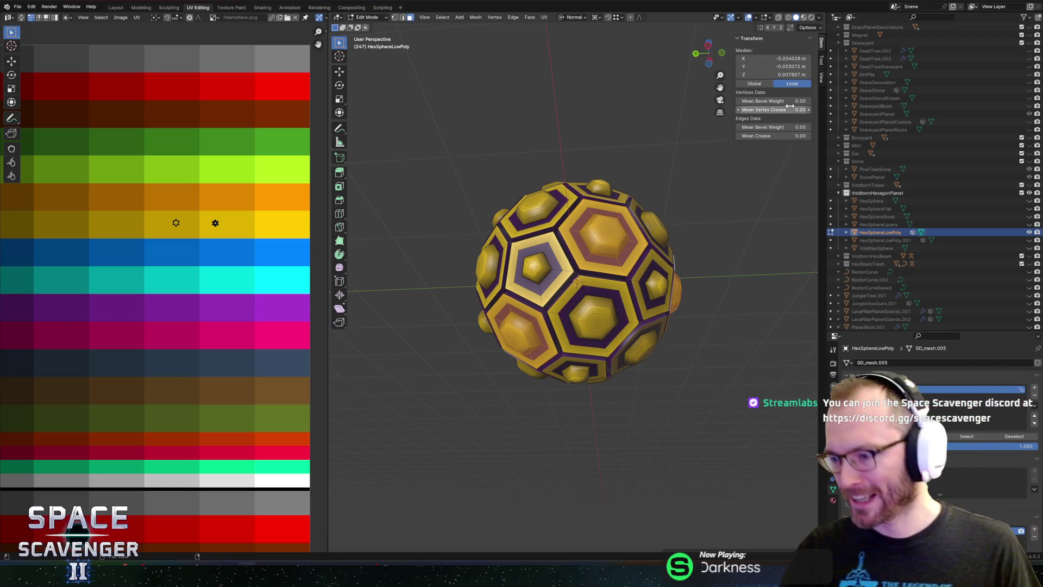
- Add a second vertex group to HexSphereLowPoly and return to Object Mode
{"action": "mouse_move", "coordinate": [690, 103]}
{"action": "left_mouse_down"}
{"action": "mouse_move", "coordinate": [640, 165]}
{"action": "mouse_move", "coordinate": [722, 216]}
{"action": "mouse_move", "coordinate": [621, 179]}
{"action": "mouse_move", "coordinate": [707, 158]}
{"action": "mouse_move", "coordinate": [571, 204]}
{"action": "mouse_move", "coordinate": [680, 217]}
{"action": "mouse_move", "coordinate": [750, 197]}
{"action": "mouse_move", "coordinate": [623, 200]}
{"action": "mouse_move", "coordinate": [574, 244]}
{"action": "mouse_move", "coordinate": [670, 225]}
{"action": "mouse_move", "coordinate": [633, 231]}
{"action": "mouse_move", "coordinate": [668, 170]}
{"action": "mouse_move", "coordinate": [706, 250]}
{"action": "left_mouse_up"}
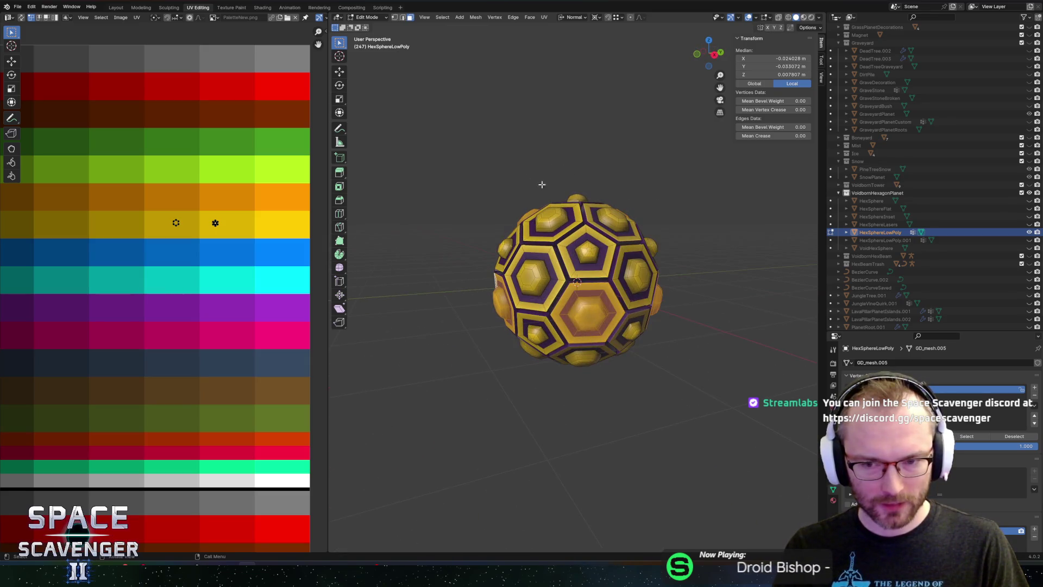
{"action": "left_click", "coordinate": [1034, 388]}
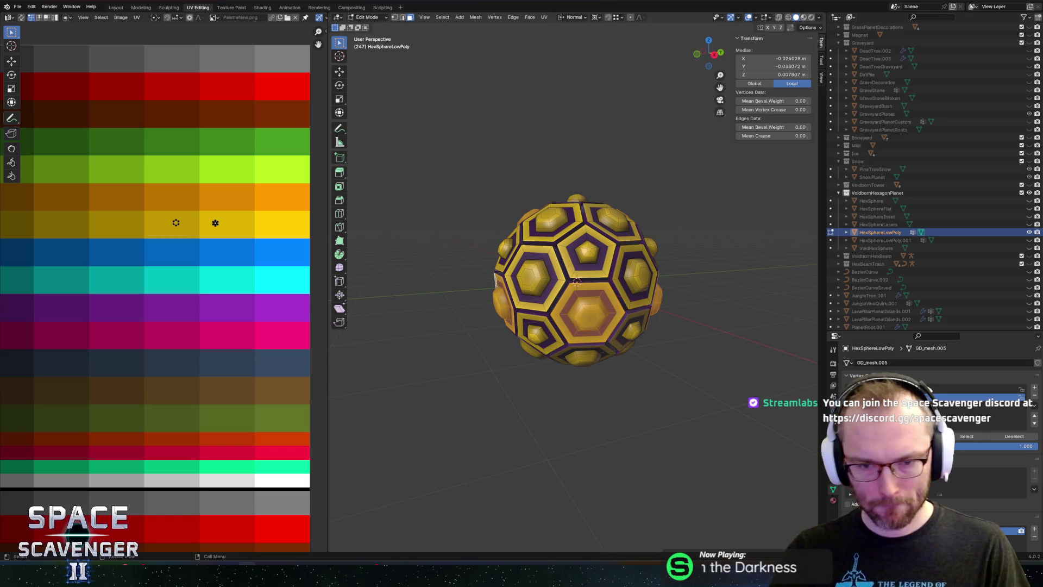
{"action": "key", "text": "Tab"}
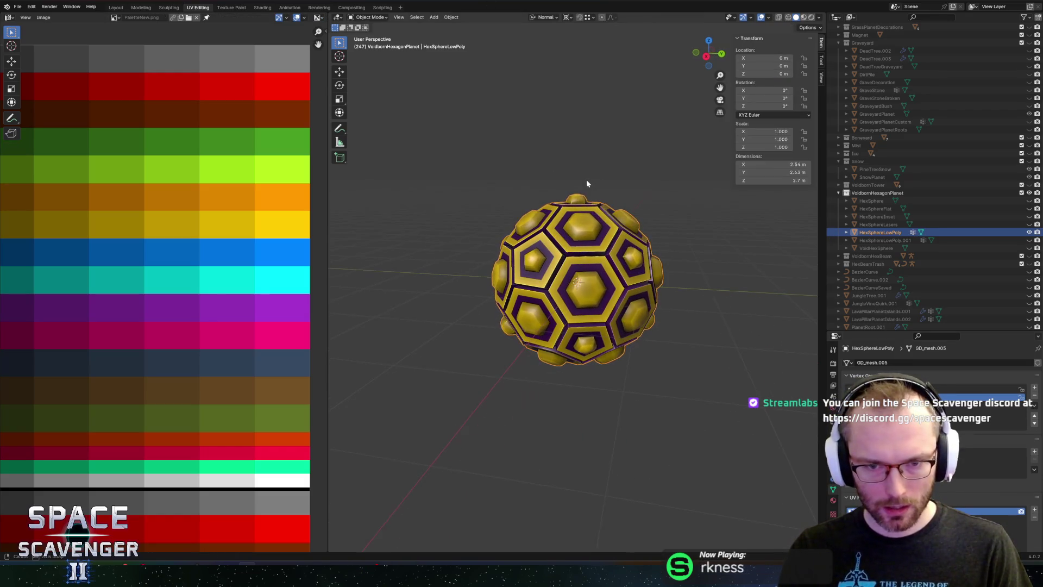
- In Edit Mode, select seam-bounded linked faces, then clear and pick a single hex face
{"action": "key", "text": "Tab"}
{"action": "scroll", "coordinate": [576, 245], "scroll_direction": "up", "scroll_amount": 3}
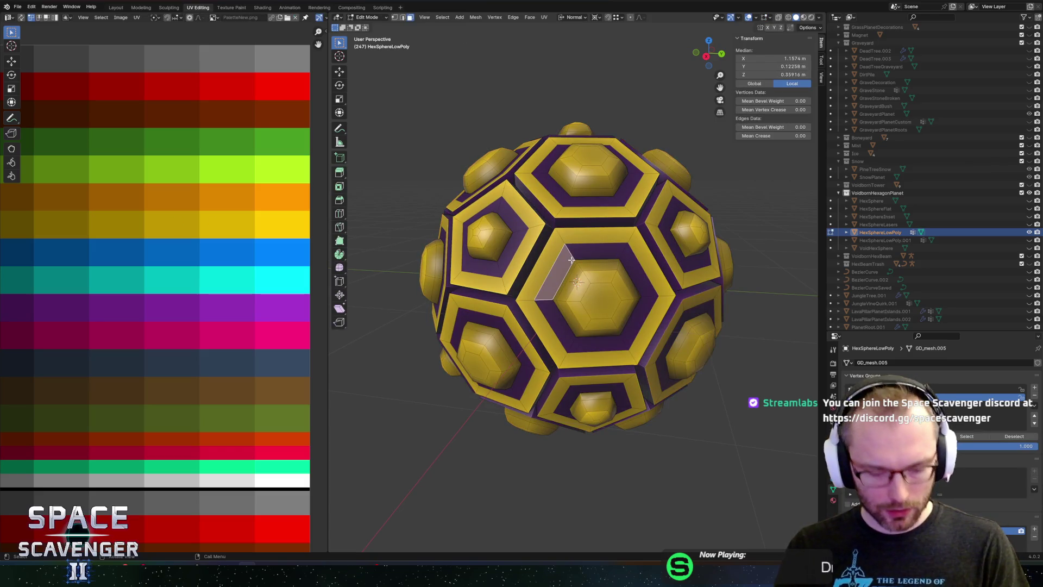
{"action": "key", "text": "l"}
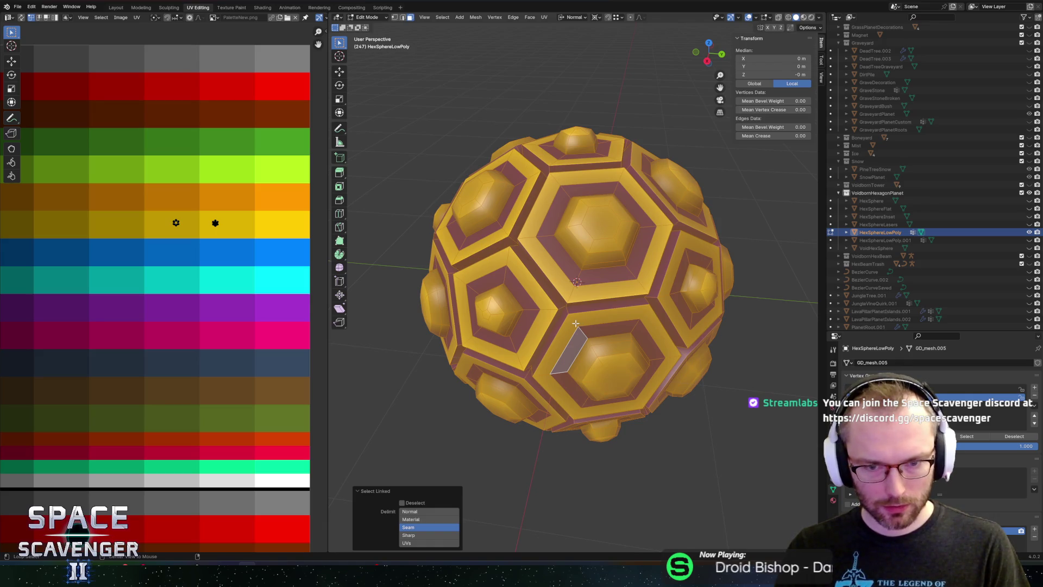
{"action": "left_click", "coordinate": [579, 324]}
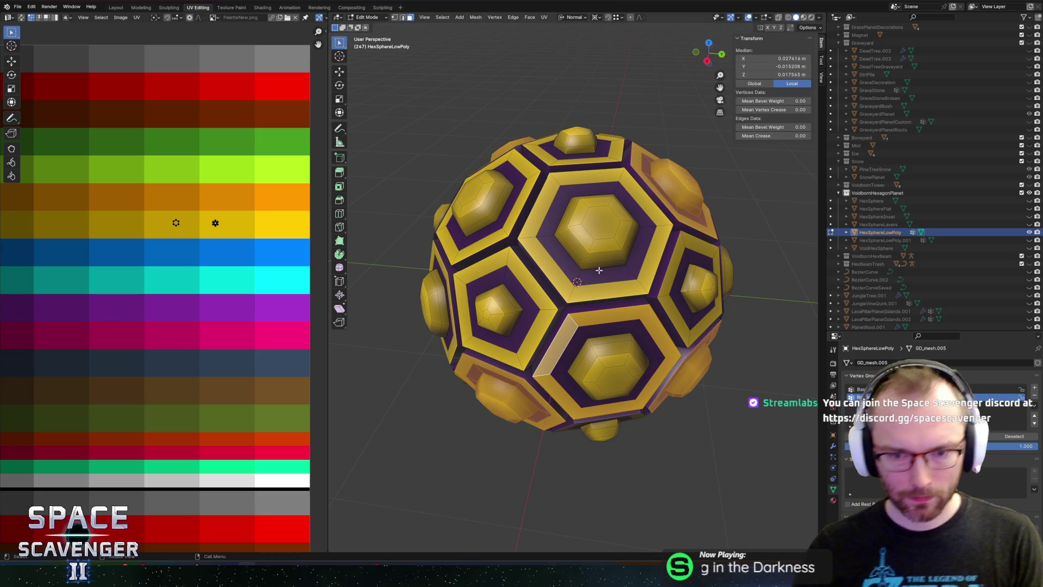
{"action": "scroll", "coordinate": [609, 277], "scroll_direction": "down", "scroll_amount": 3}
{"action": "left_click", "coordinate": [571, 164]}
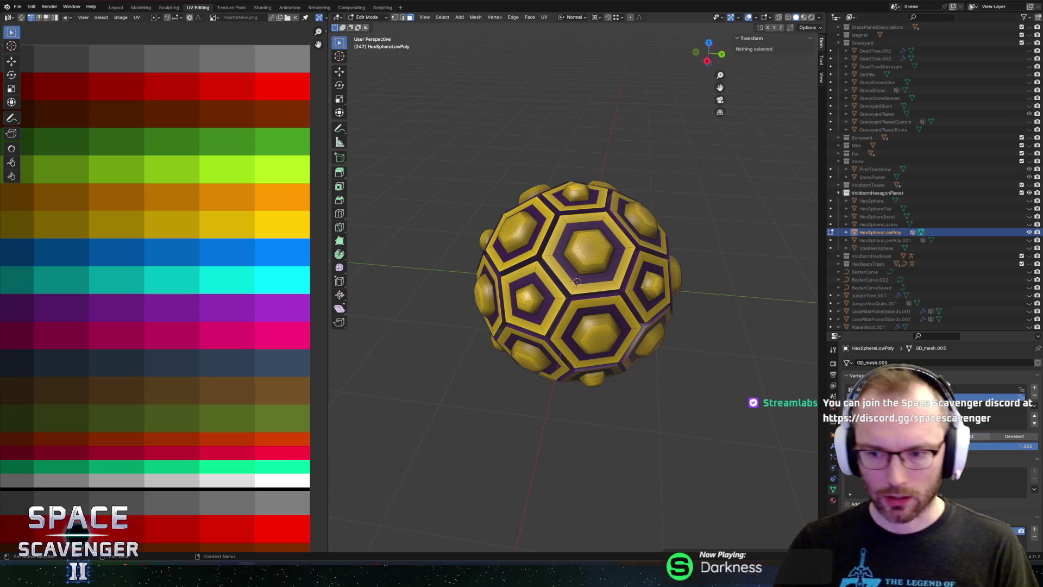
{"action": "left_click", "coordinate": [533, 353]}
- Orbit and zoom around the hex sphere to inspect the selected face
{"action": "mouse_move", "coordinate": [533, 354]}
{"action": "left_mouse_down"}
{"action": "mouse_move", "coordinate": [563, 252]}
{"action": "mouse_move", "coordinate": [644, 291]}
{"action": "left_mouse_up"}
{"action": "scroll", "coordinate": [644, 291], "scroll_direction": "up", "scroll_amount": 3}
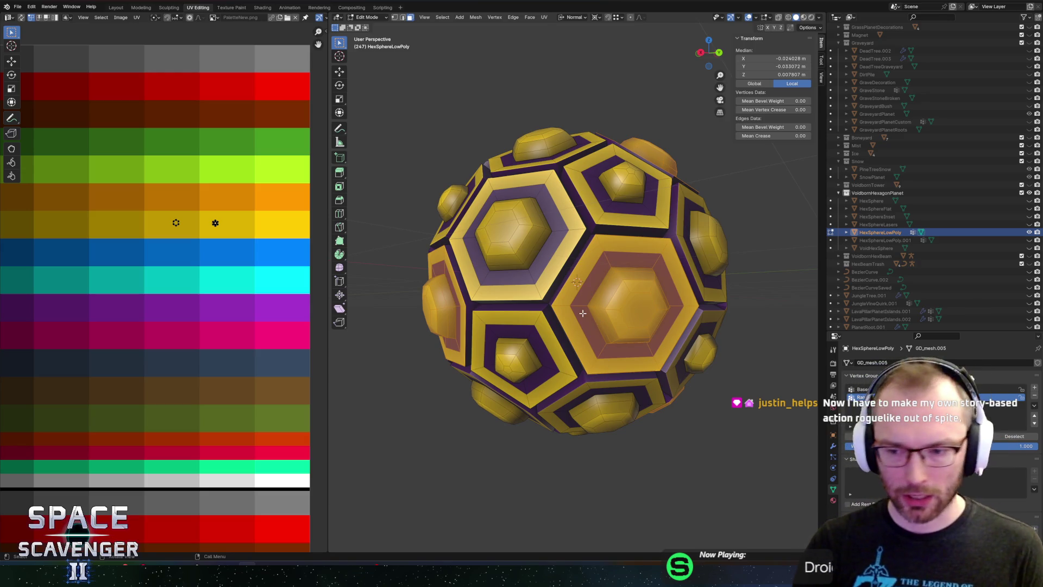
{"action": "scroll", "coordinate": [582, 313], "scroll_direction": "down", "scroll_amount": 5}
{"action": "mouse_move", "coordinate": [583, 313]}
{"action": "left_mouse_down"}
{"action": "mouse_move", "coordinate": [678, 375]}
{"action": "mouse_move", "coordinate": [638, 312]}
{"action": "left_mouse_up"}
{"action": "scroll", "coordinate": [638, 312], "scroll_direction": "up", "scroll_amount": 3}
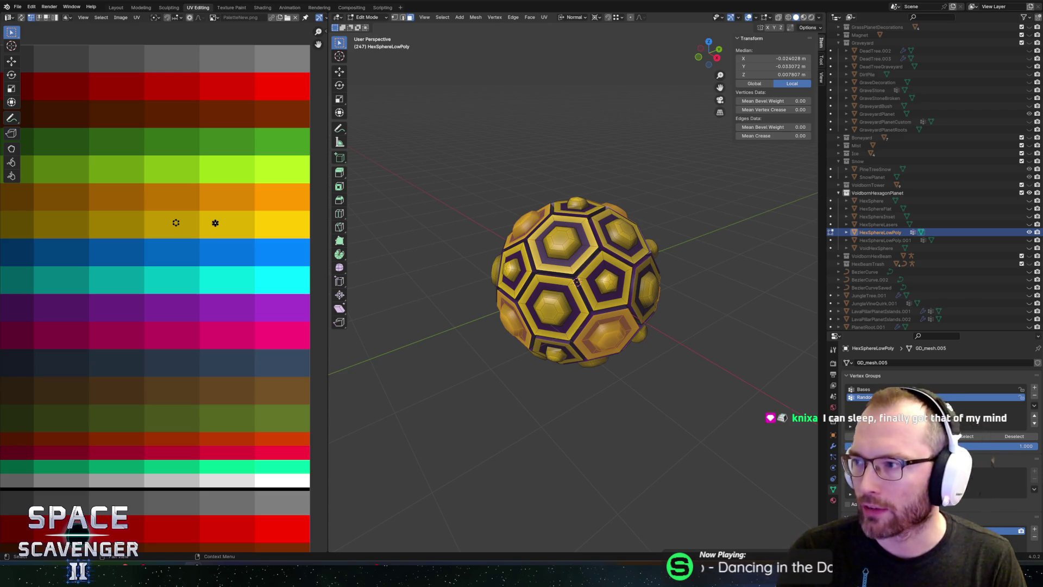
{"action": "key", "text": "alt+Tab"}
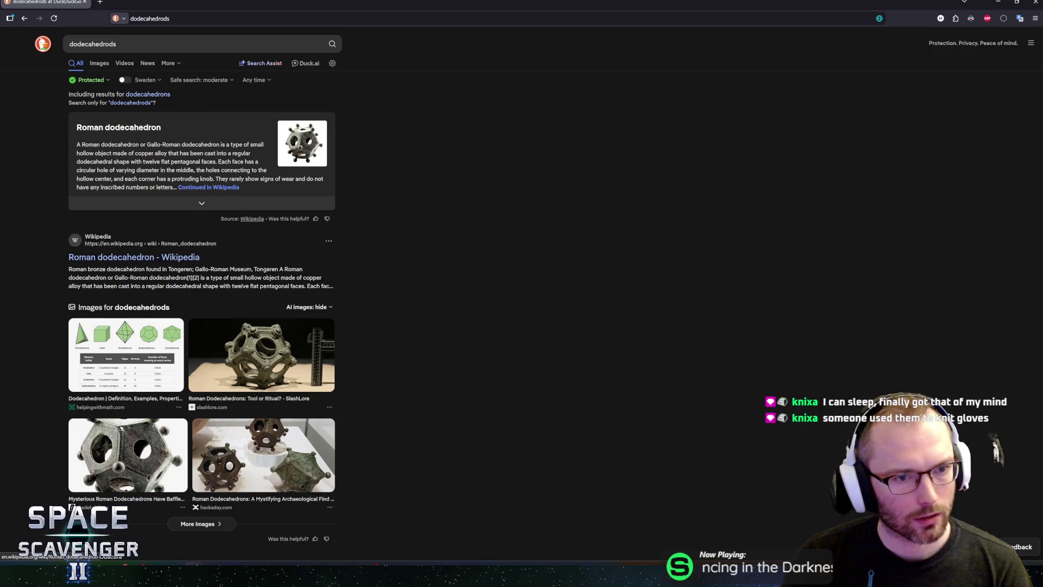
- Read the Roman dodecahedron summary, open its Wikipedia article, then return to Blender
{"action": "left_click_drag", "start_coordinate": [109, 153], "coordinate": [253, 161]}
{"action": "left_click_drag", "start_coordinate": [165, 153], "coordinate": [250, 170]}
{"action": "left_click", "coordinate": [250, 170]}
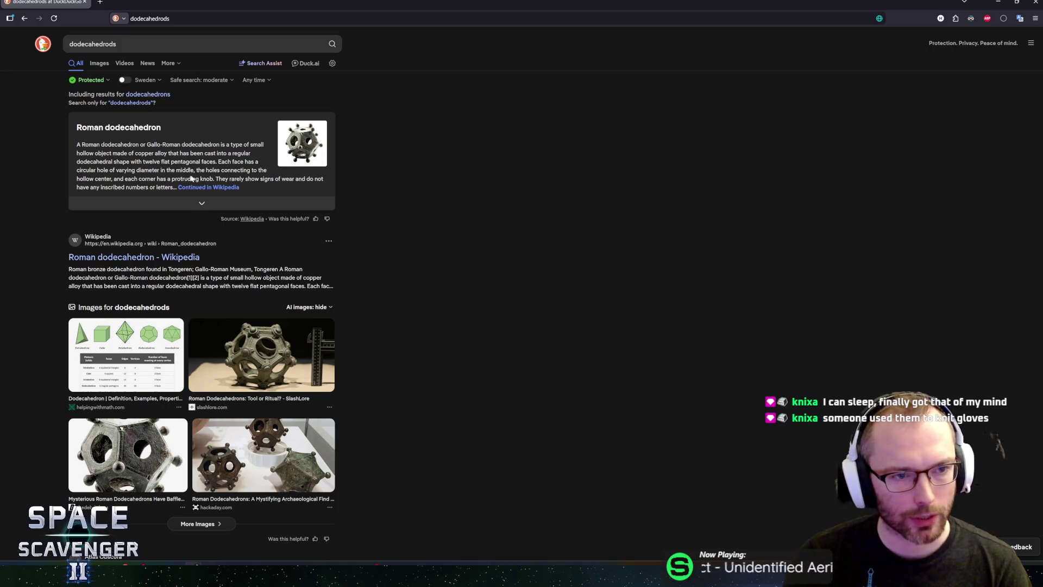
{"action": "left_click", "coordinate": [227, 187]}
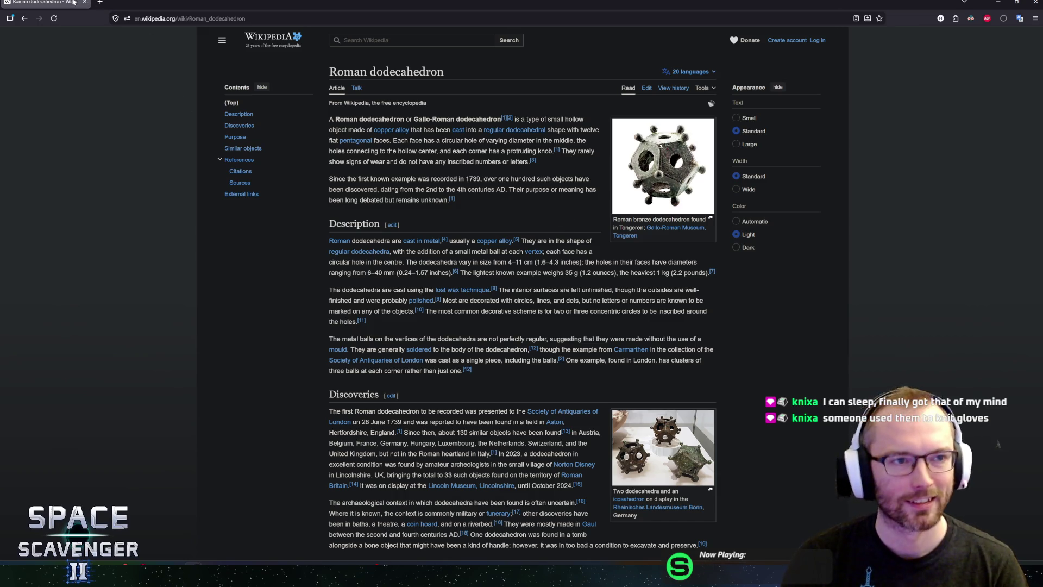
{"action": "key", "text": "alt+Tab"}
{"action": "mouse_move", "coordinate": [477, 198]}
{"action": "left_mouse_down"}
{"action": "mouse_move", "coordinate": [601, 163]}
{"action": "mouse_move", "coordinate": [621, 168]}
{"action": "left_mouse_up"}
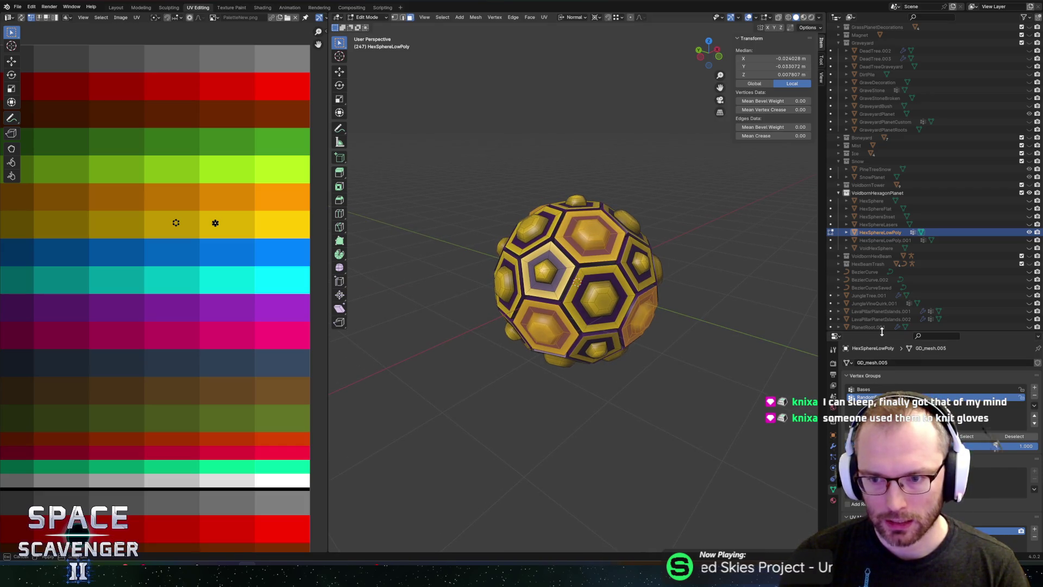
- Enlarge the Properties list and add a second UV map to the hex sphere mesh
{"action": "left_click_drag", "start_coordinate": [881, 332], "coordinate": [889, 287]}
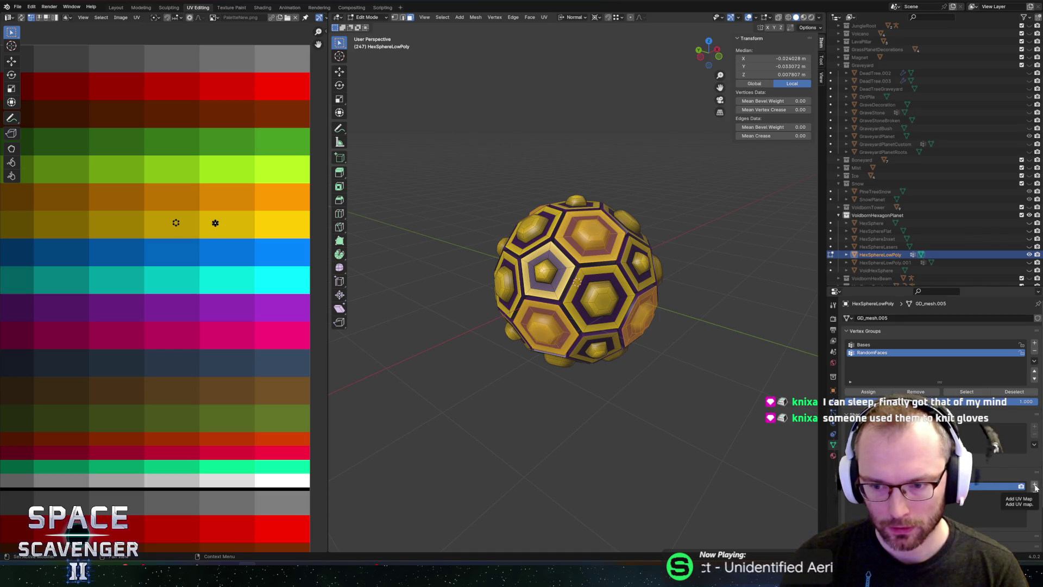
{"action": "left_click", "coordinate": [1036, 486]}
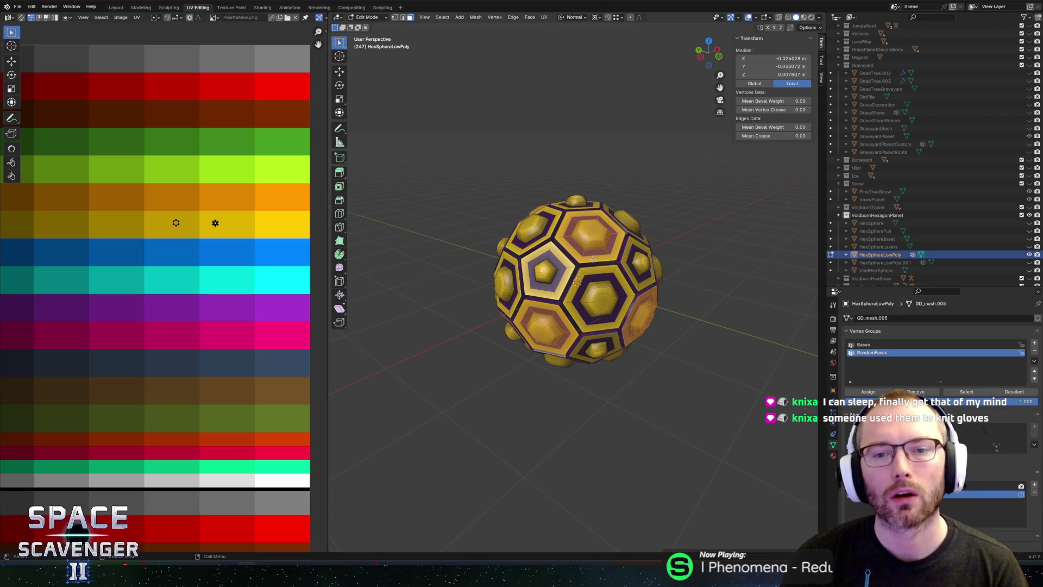
{"action": "scroll", "coordinate": [200, 253], "scroll_direction": "down", "scroll_amount": 2}
{"action": "scroll", "coordinate": [576, 272], "scroll_direction": "down", "scroll_amount": 1}
{"action": "scroll", "coordinate": [201, 254], "scroll_direction": "up", "scroll_amount": 1}
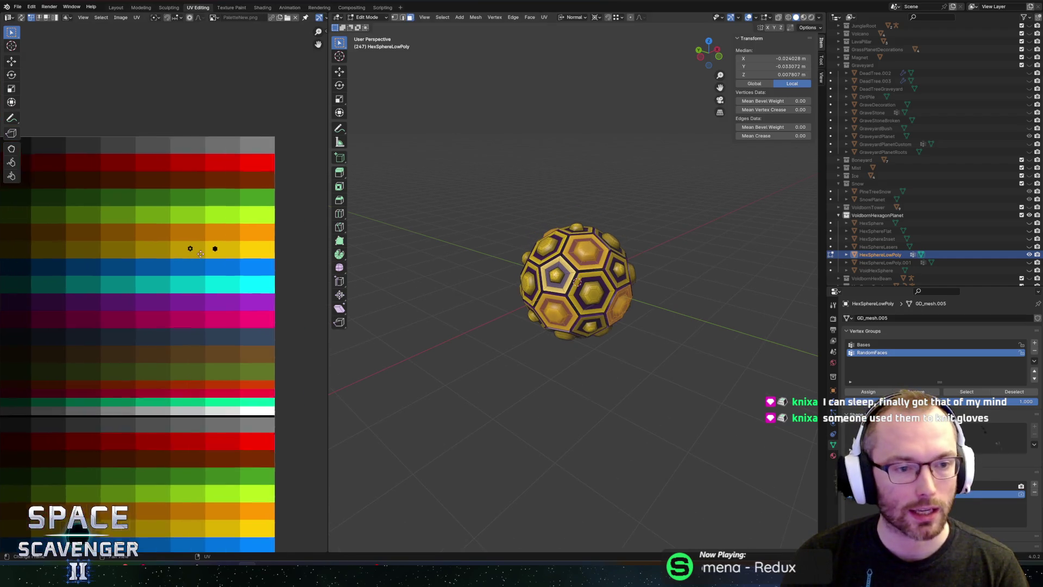
{"action": "scroll", "coordinate": [218, 252], "scroll_direction": "down", "scroll_amount": 2}
{"action": "scroll", "coordinate": [162, 222], "scroll_direction": "down", "scroll_amount": 1}
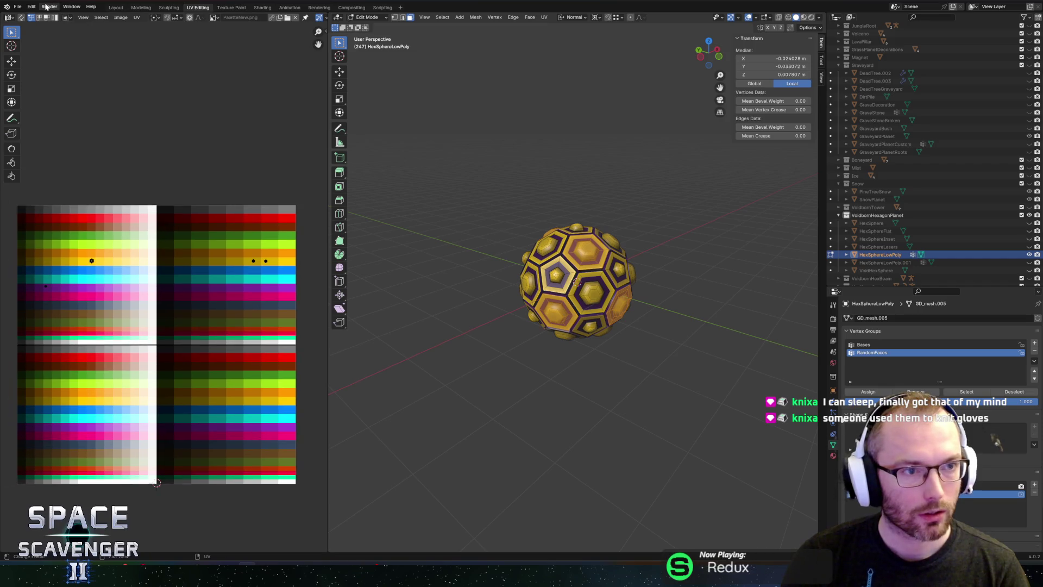
{"action": "scroll", "coordinate": [95, 289], "scroll_direction": "up", "scroll_amount": 4}
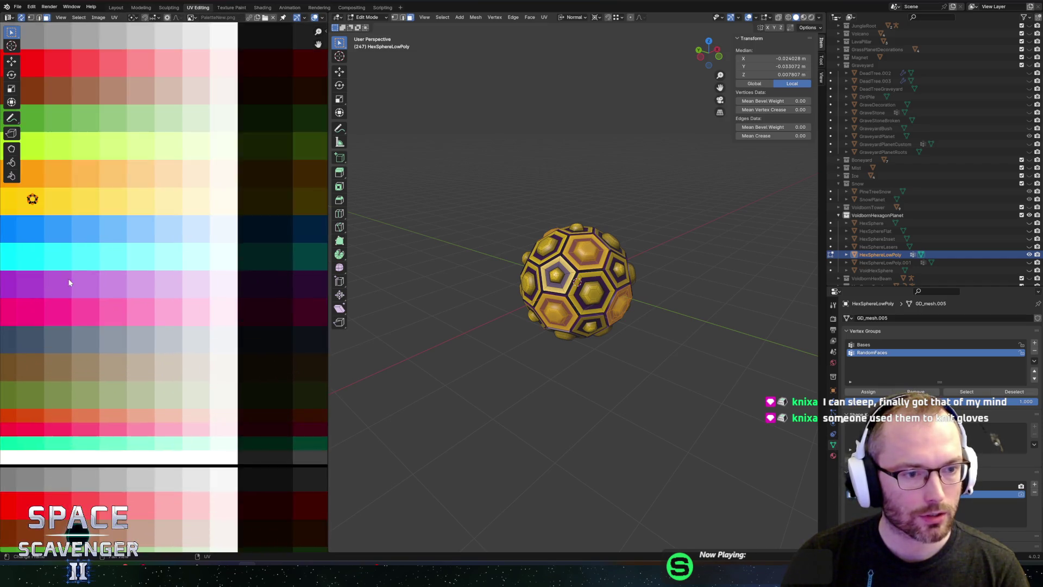
{"action": "scroll", "coordinate": [69, 282], "scroll_direction": "left", "scroll_amount": 5}
- Try moving the purple ring UV island onto a darker purple swatch, then undo it
{"action": "left_click", "coordinate": [113, 288]}
{"action": "scroll", "coordinate": [559, 274], "scroll_direction": "up", "scroll_amount": 5}
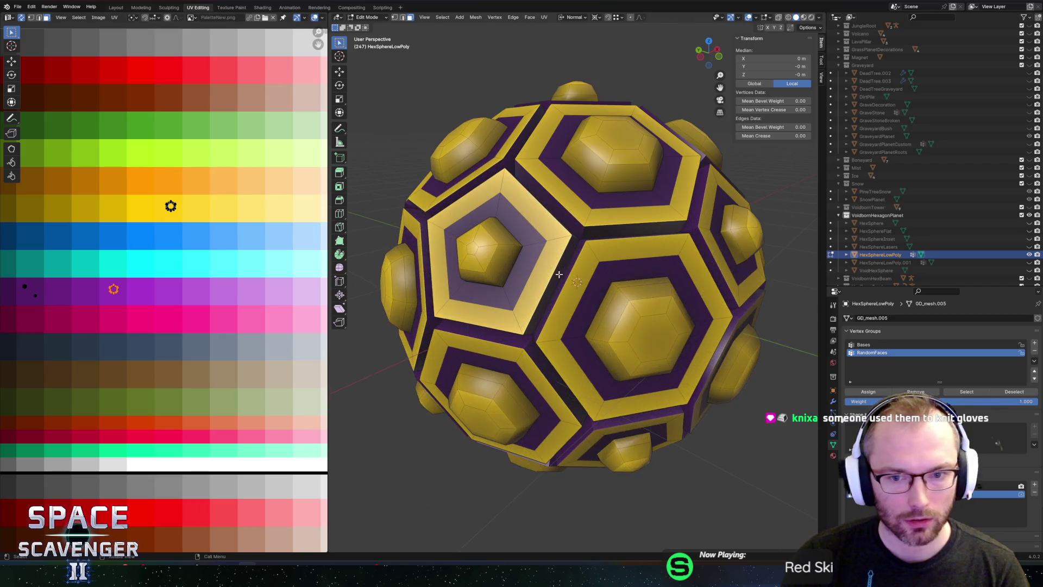
{"action": "scroll", "coordinate": [559, 274], "scroll_direction": "up", "scroll_amount": 2}
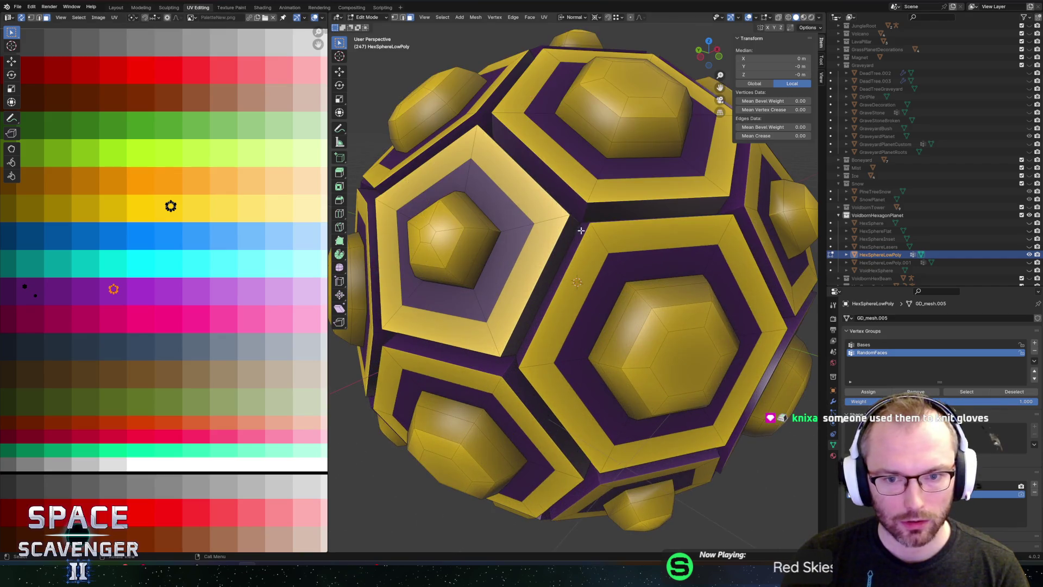
{"action": "left_click", "coordinate": [25, 287]}
{"action": "left_click_drag", "start_coordinate": [30, 292], "coordinate": [54, 312]}
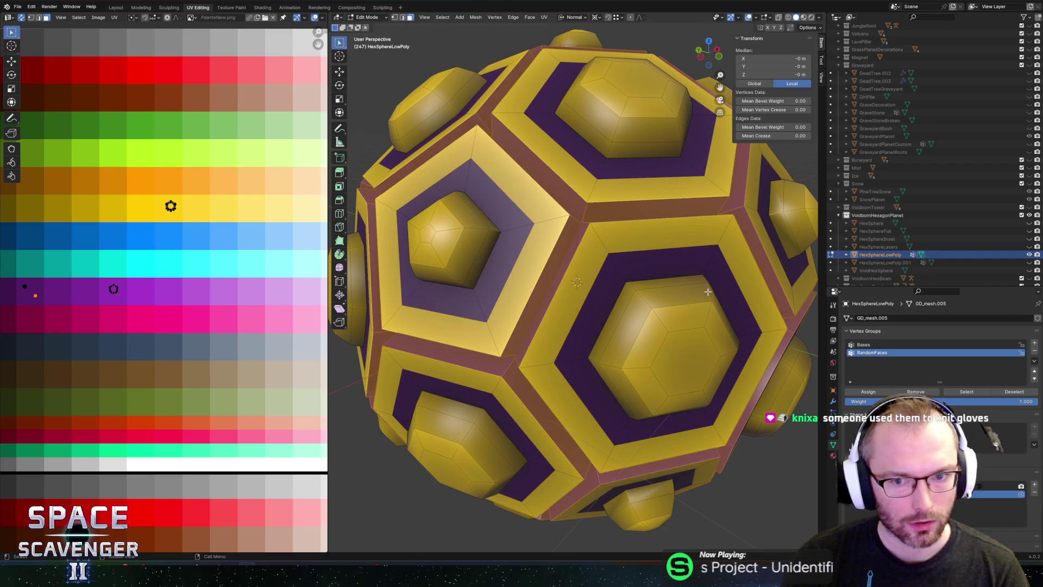
{"action": "scroll", "coordinate": [674, 285], "scroll_direction": "down", "scroll_amount": 6}
{"action": "key", "text": "ctrl+z"}
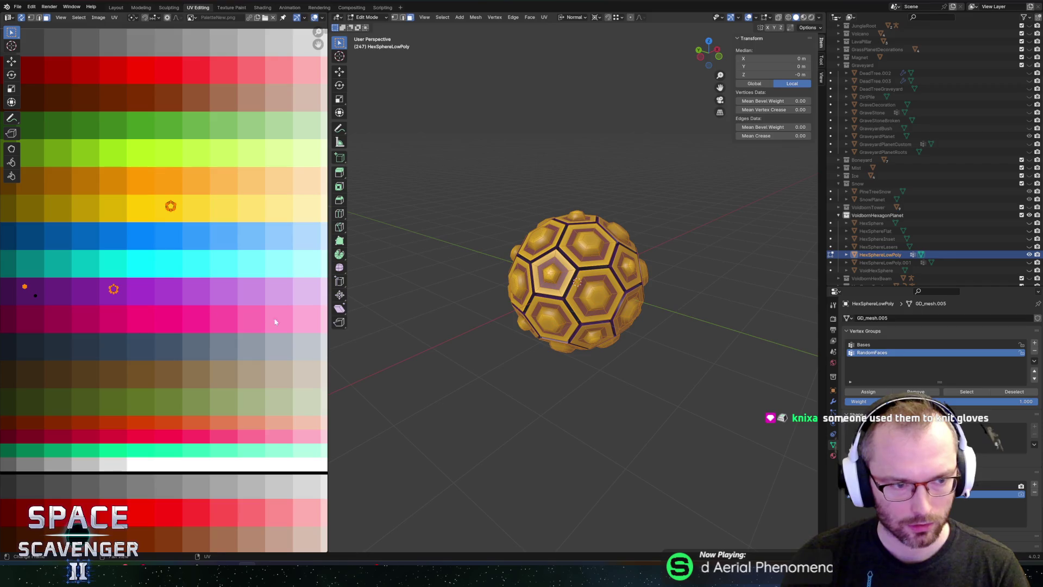
{"action": "key", "text": "u"}
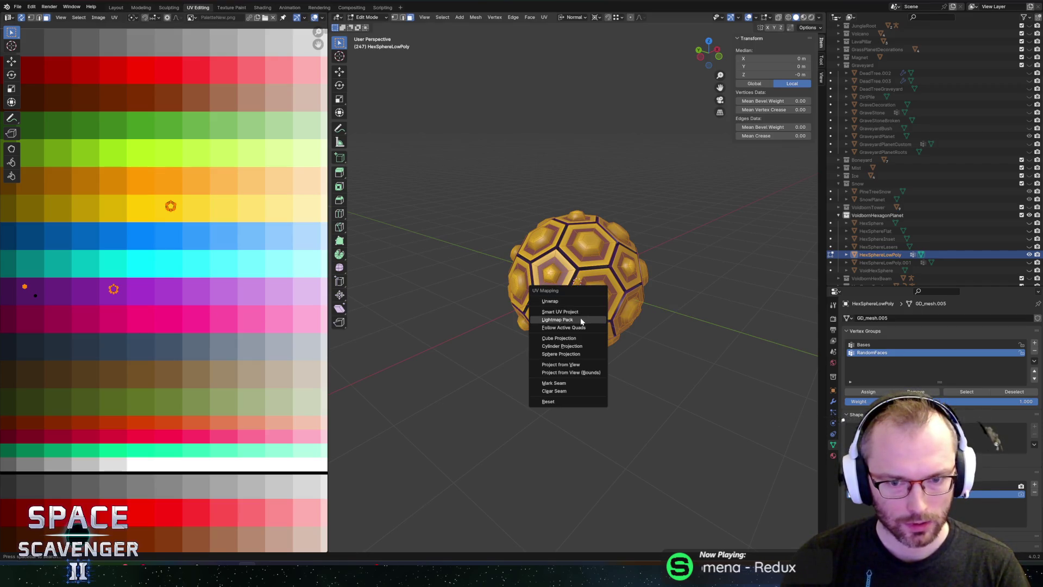
- Re-unwrap the sphere's UVs using Lightmap Pack, then a plain Unwrap
{"action": "left_click", "coordinate": [580, 312]}
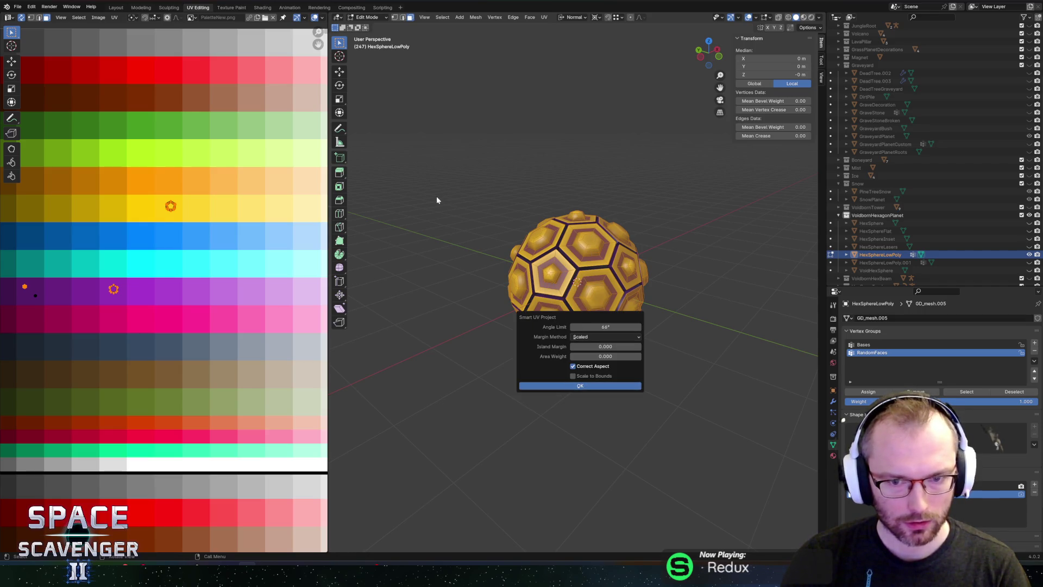
{"action": "key", "text": "u"}
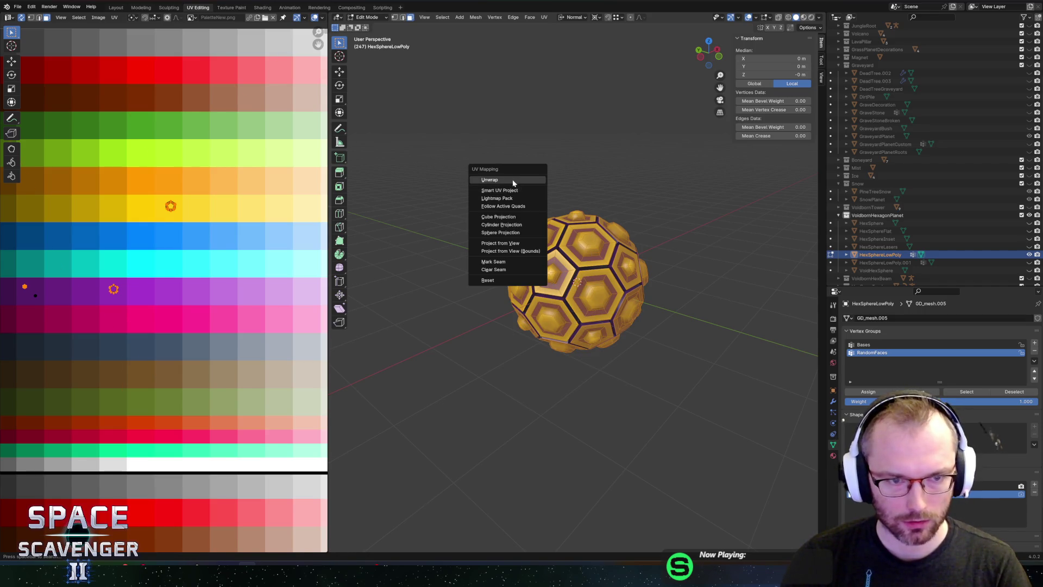
{"action": "left_click", "coordinate": [513, 182]}
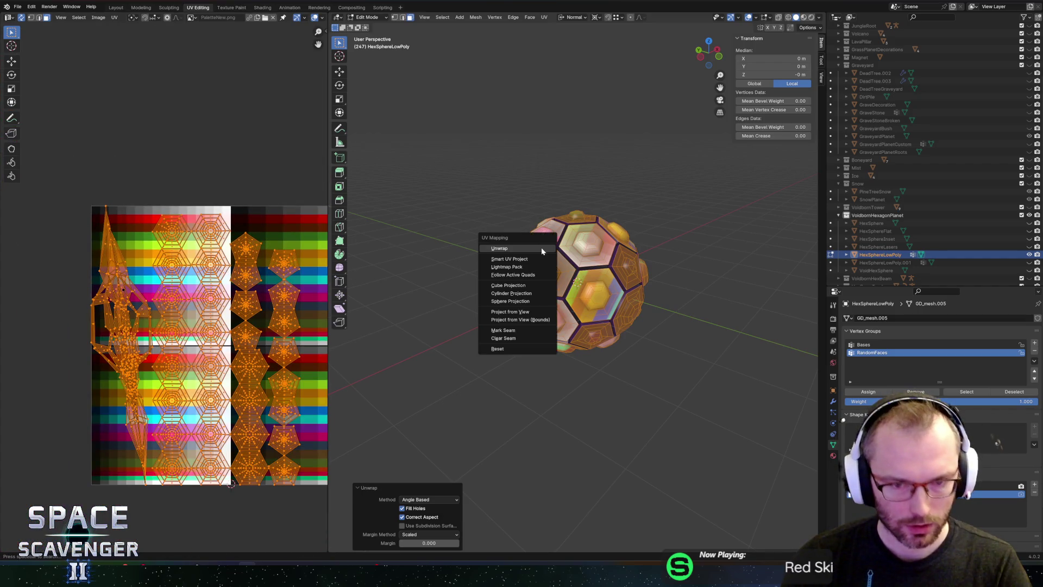
{"action": "key", "text": "u"}
{"action": "left_click", "coordinate": [511, 268]}
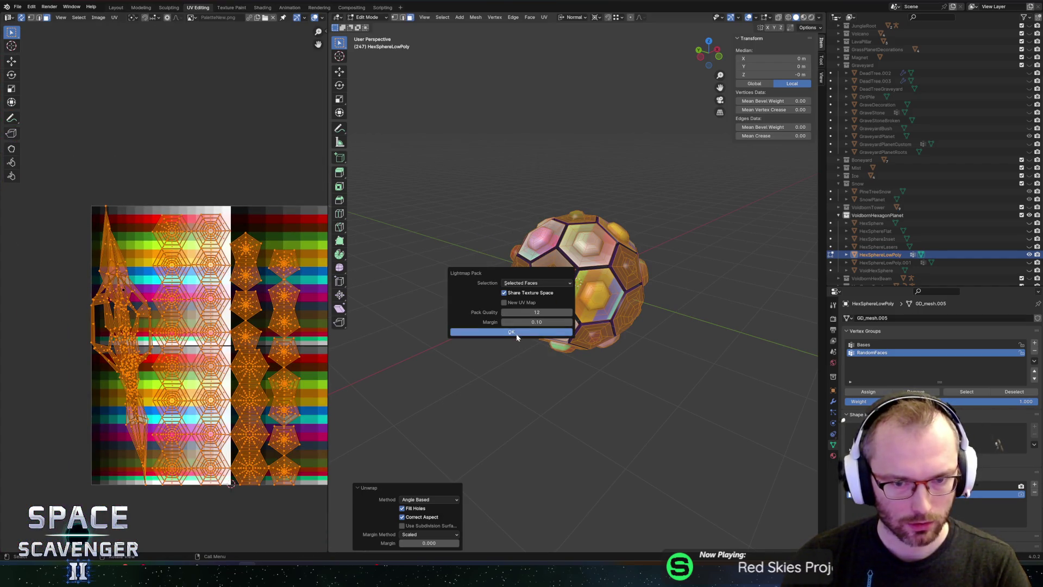
{"action": "left_click", "coordinate": [510, 333]}
{"action": "key", "text": "u"}
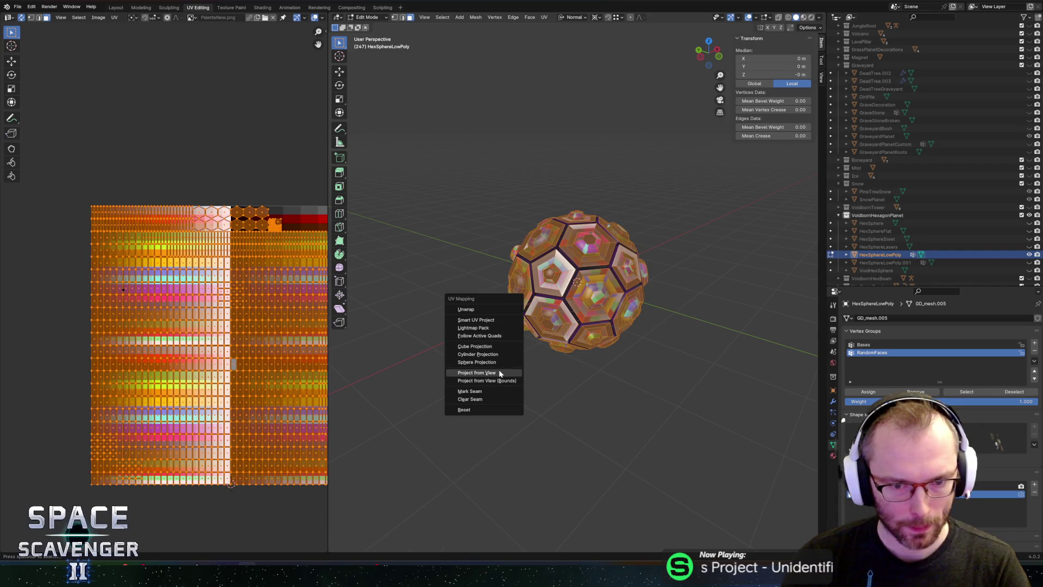
{"action": "left_click", "coordinate": [492, 309]}
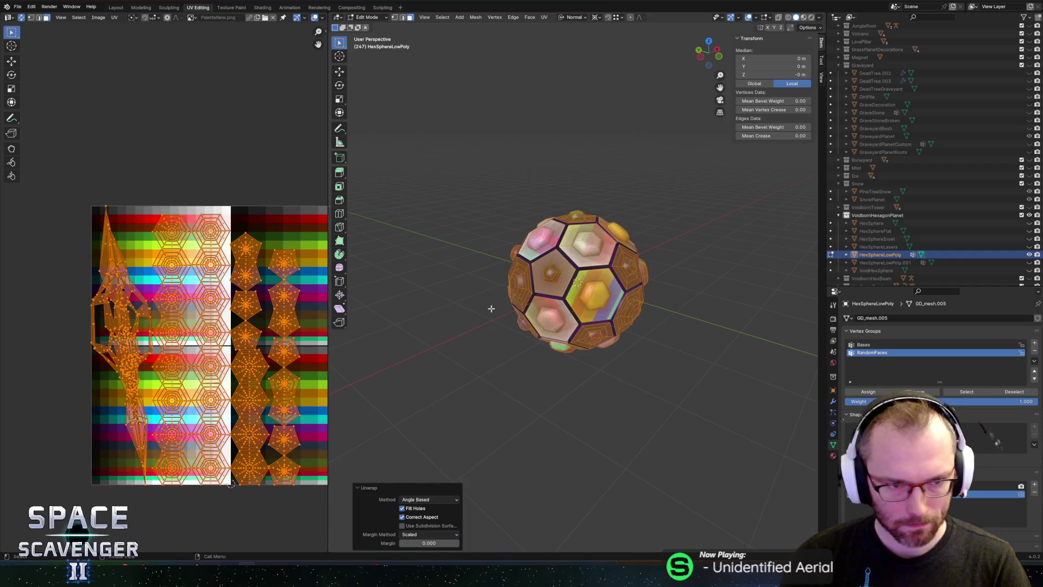
- Select the long left UV island and scale it down, cancelling a stray mesh transform
{"action": "left_click", "coordinate": [51, 170]}
{"action": "key", "text": "l"}
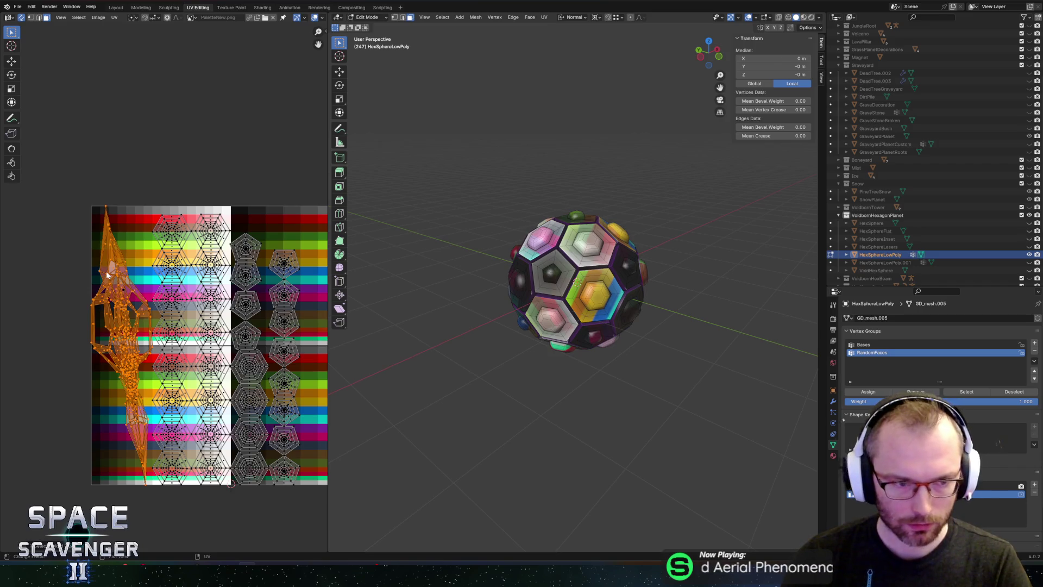
{"action": "key", "text": "s"}
{"action": "left_click", "coordinate": [125, 295]}
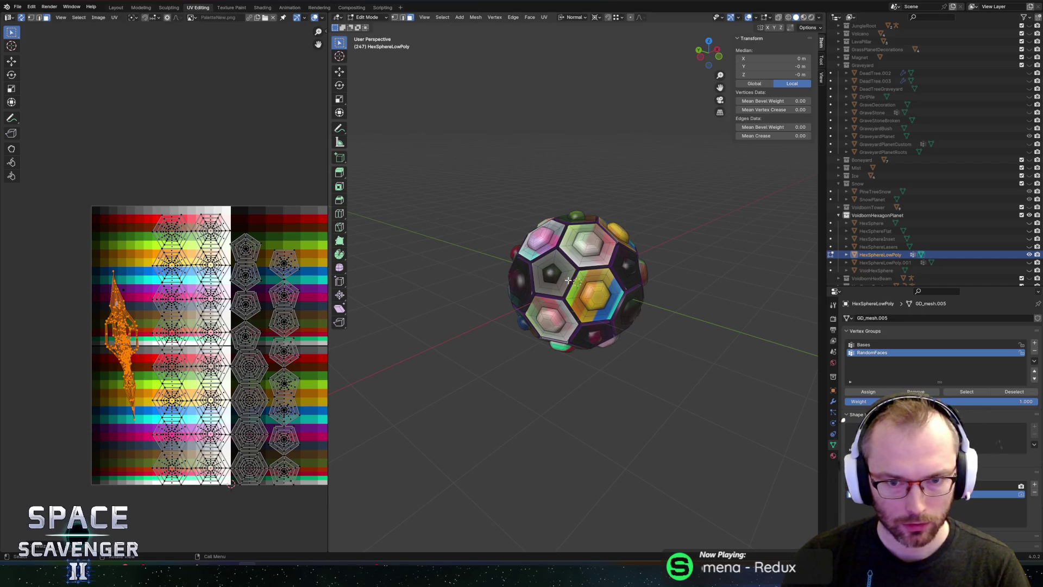
{"action": "key", "text": "s"}
{"action": "key", "text": "Escape"}
- Toggle X-ray and grow the face selection with Select More
{"action": "mouse_move", "coordinate": [684, 168]}
{"action": "left_mouse_down"}
{"action": "mouse_move", "coordinate": [583, 214]}
{"action": "mouse_move", "coordinate": [573, 171]}
{"action": "mouse_move", "coordinate": [610, 161]}
{"action": "mouse_move", "coordinate": [601, 189]}
{"action": "mouse_move", "coordinate": [633, 188]}
{"action": "left_mouse_up"}
{"action": "scroll", "coordinate": [608, 201], "scroll_direction": "up", "scroll_amount": 5}
{"action": "key", "text": "alt+z"}
{"action": "key", "text": "alt+z"}
{"action": "key", "text": "F3"}
{"action": "type", "text": "more"}
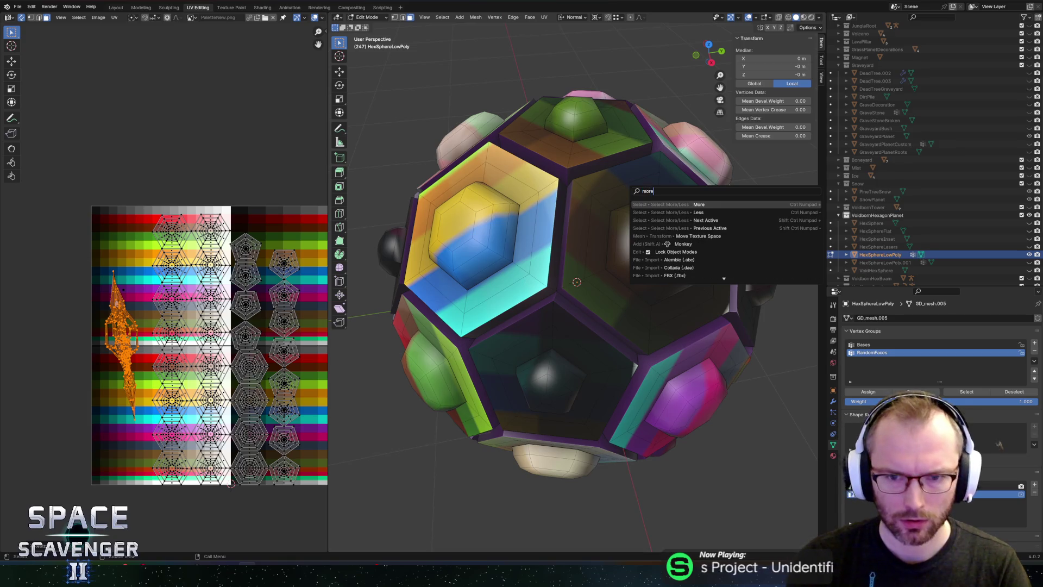
{"action": "key", "text": "Return"}
{"action": "mouse_move", "coordinate": [629, 189]}
{"action": "left_mouse_down"}
{"action": "mouse_move", "coordinate": [602, 253]}
{"action": "mouse_move", "coordinate": [631, 233]}
{"action": "left_mouse_up"}
{"action": "scroll", "coordinate": [602, 252], "scroll_direction": "up", "scroll_amount": 6}
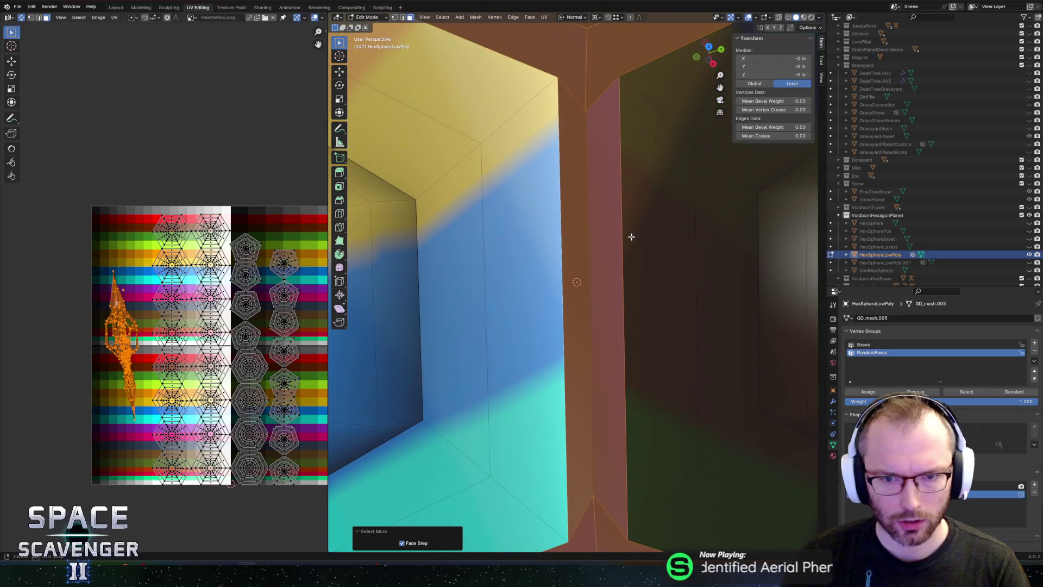
{"action": "key", "text": "s"}
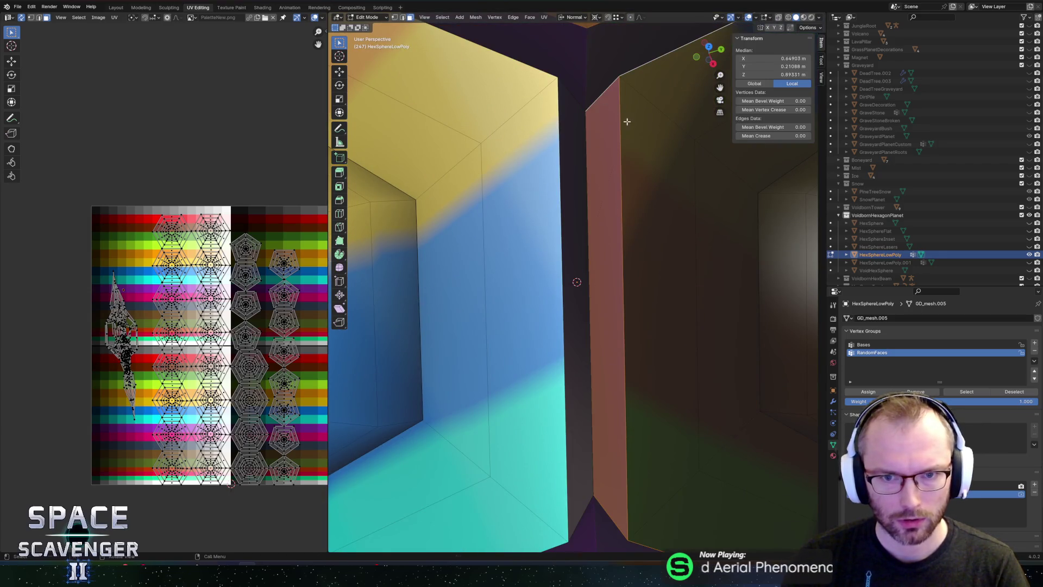
{"action": "key", "text": "Escape"}
- Box-select the hexagon UV islands and the long left island in the UV Editor
{"action": "left_click_drag", "start_coordinate": [158, 158], "coordinate": [308, 524]}
{"action": "mouse_move", "coordinate": [142, 176]}
{"action": "left_mouse_down"}
{"action": "mouse_move", "coordinate": [287, 504]}
{"action": "mouse_move", "coordinate": [327, 536]}
{"action": "left_mouse_up"}
{"action": "scroll", "coordinate": [657, 260], "scroll_direction": "down", "scroll_amount": 6}
{"action": "scroll", "coordinate": [657, 261], "scroll_direction": "down", "scroll_amount": 1}
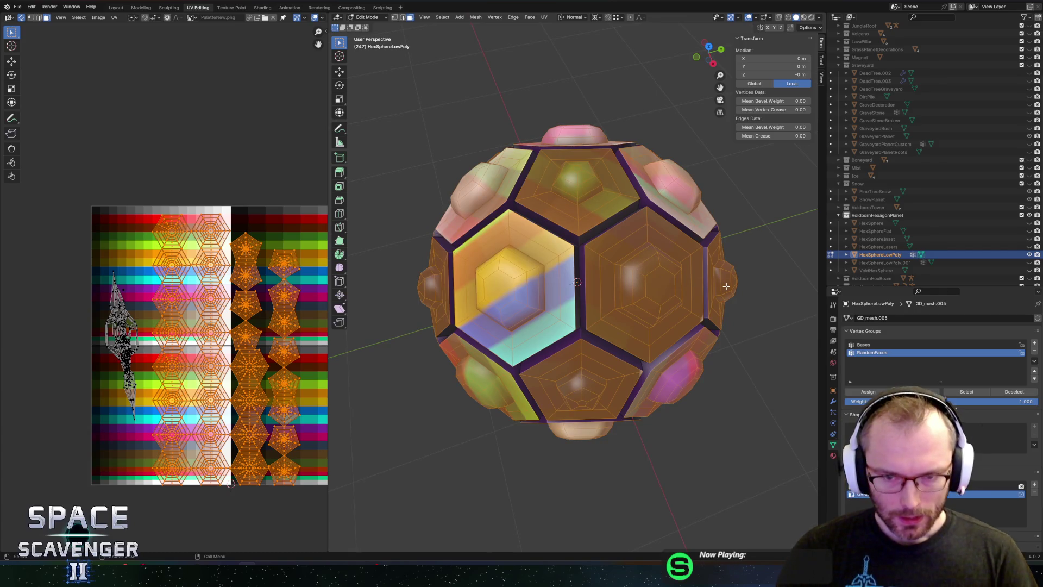
{"action": "left_click_drag", "start_coordinate": [683, 265], "coordinate": [717, 265]}
{"action": "scroll", "coordinate": [165, 289], "scroll_direction": "down", "scroll_amount": 2}
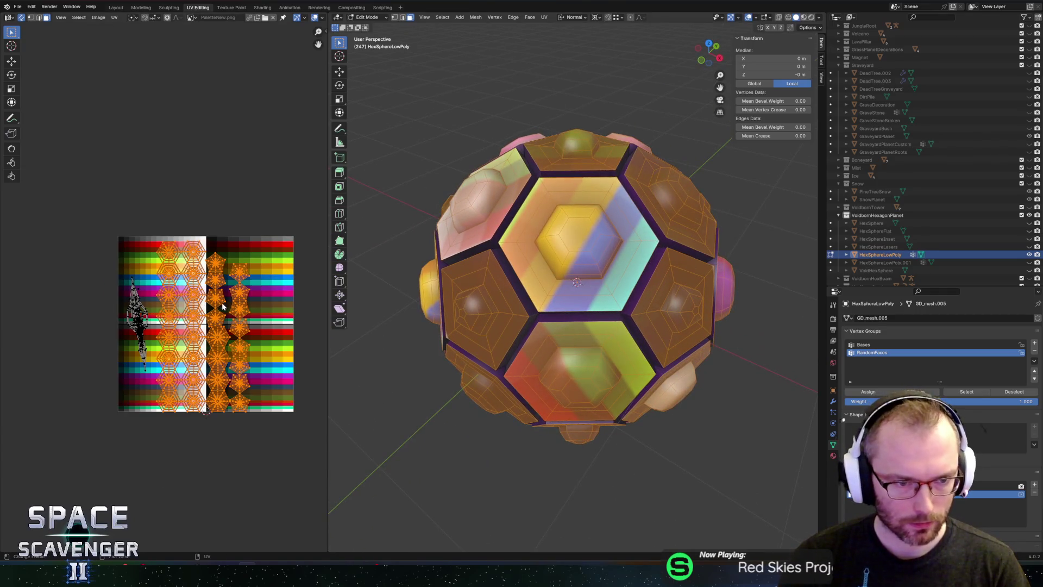
{"action": "scroll", "coordinate": [222, 307], "scroll_direction": "up", "scroll_amount": 4}
{"action": "mouse_move", "coordinate": [37, 226]}
{"action": "left_mouse_down"}
{"action": "mouse_move", "coordinate": [119, 415]}
{"action": "mouse_move", "coordinate": [131, 508]}
{"action": "mouse_move", "coordinate": [150, 387]}
{"action": "left_mouse_up"}
- Move the long left island aside and collapse the lower hexagon face's UVs to zero
{"action": "key", "text": "g"}
{"action": "key", "text": "Return"}
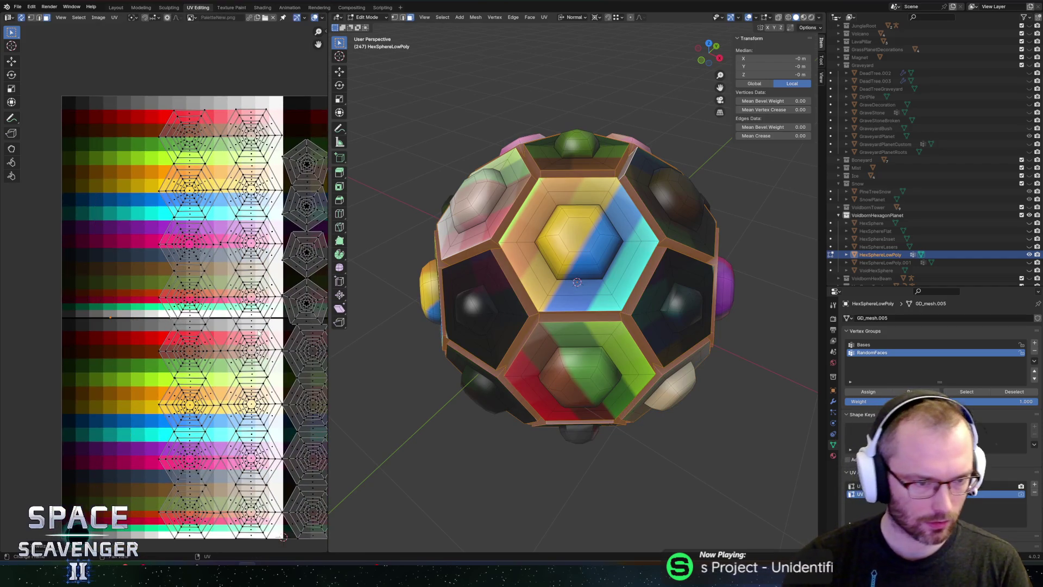
{"action": "key", "text": "g"}
{"action": "key", "text": "Return"}
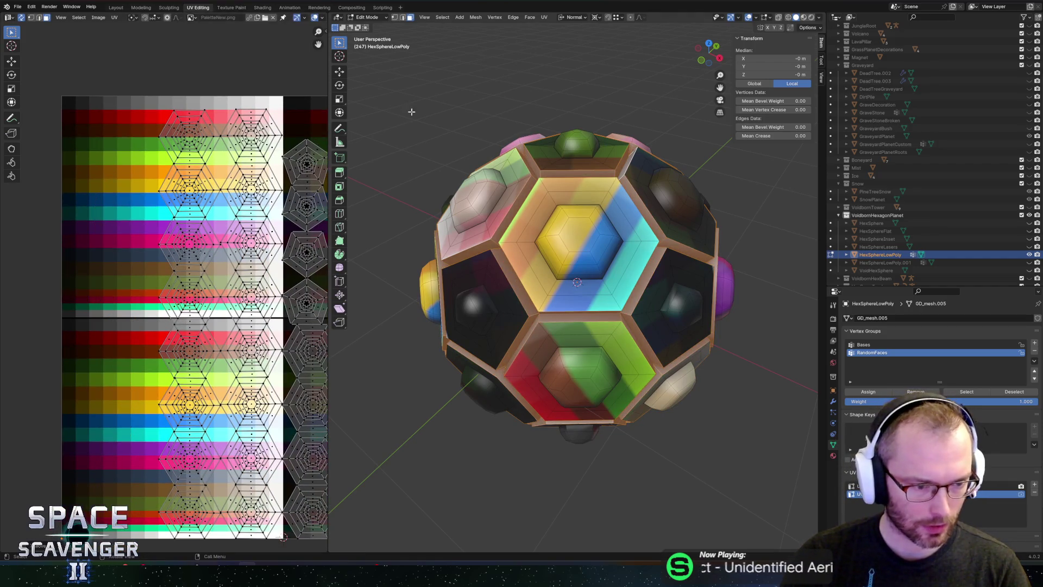
{"action": "key", "text": "alt+a"}
{"action": "left_click", "coordinate": [185, 132]}
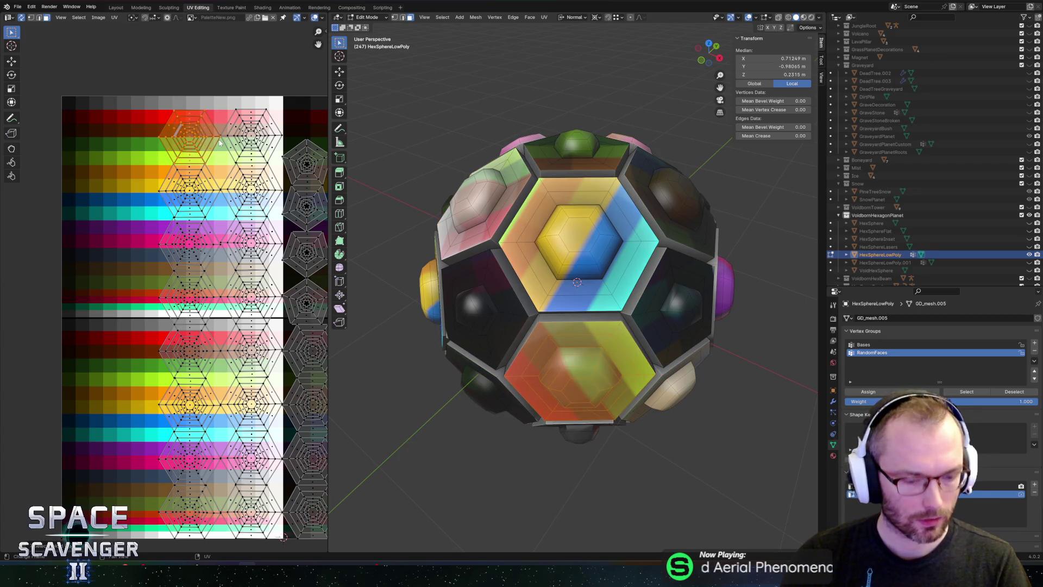
{"action": "key", "text": "s"}
{"action": "key", "text": "0"}
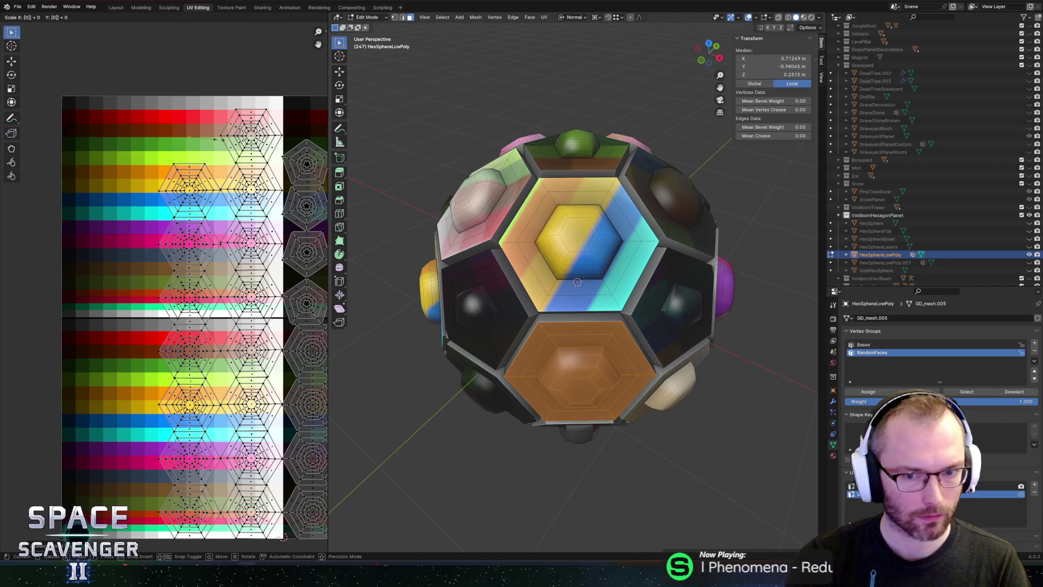
{"action": "key", "text": "Return"}
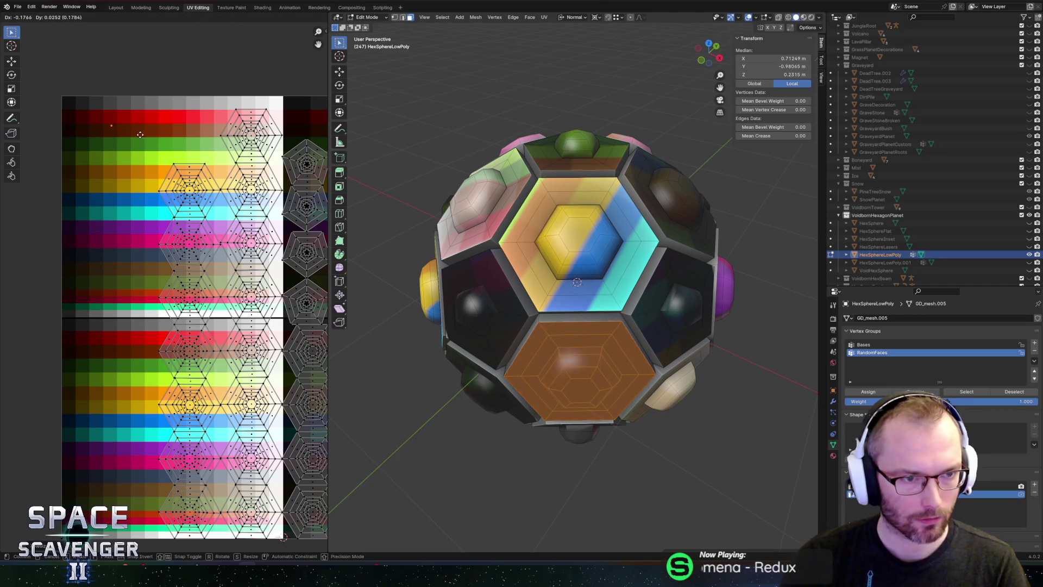
- Collapse the upper hexagon's UV island to a point so the front face turns solid yellow
{"action": "key", "text": "s"}
{"action": "key", "text": "0"}
{"action": "key", "text": "Return"}
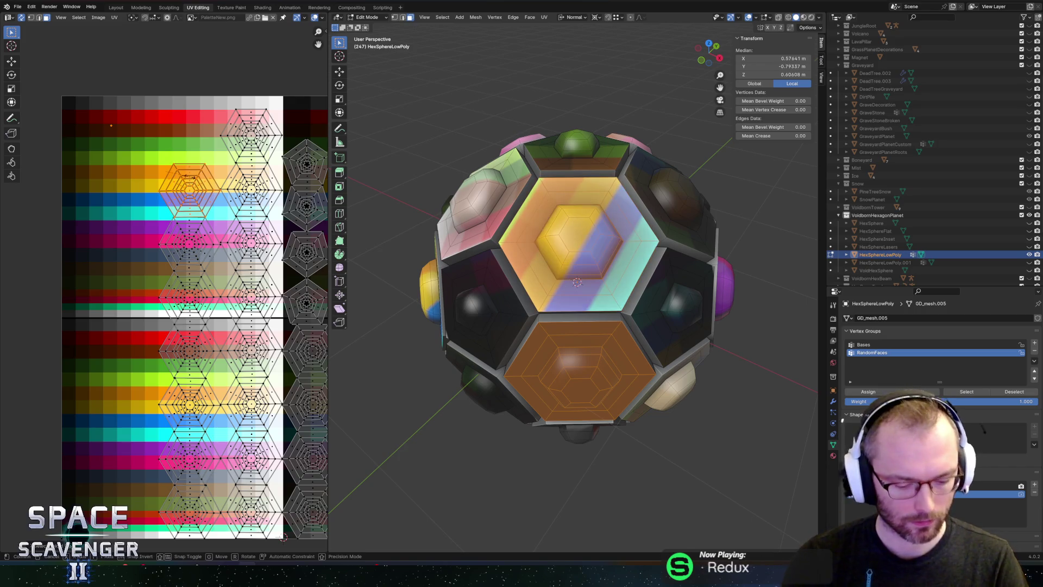
{"action": "key", "text": "ctrl+z"}
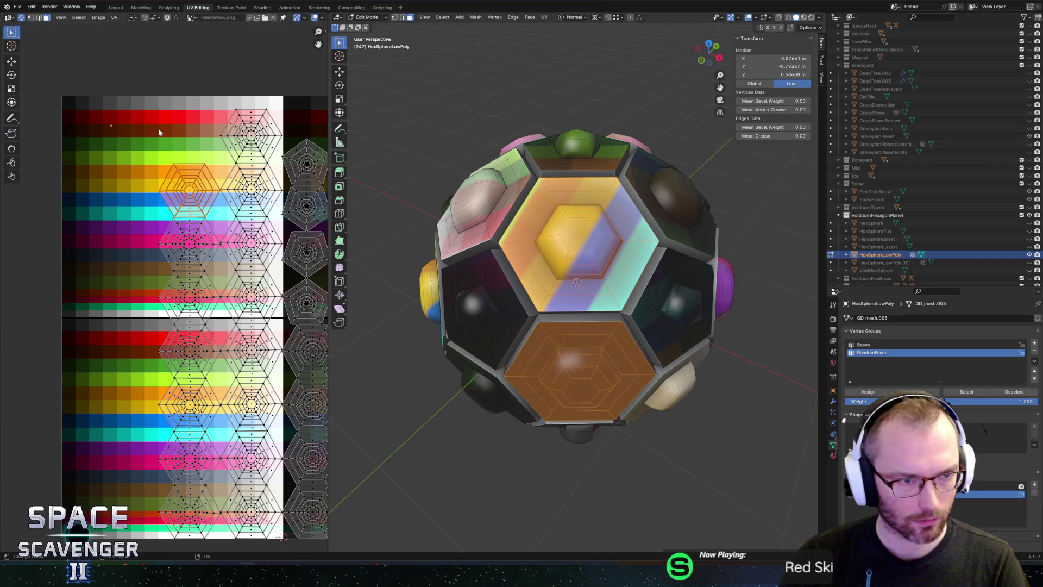
{"action": "left_click", "coordinate": [193, 179]}
{"action": "key", "text": "s"}
{"action": "key", "text": "0"}
{"action": "key", "text": "Return"}
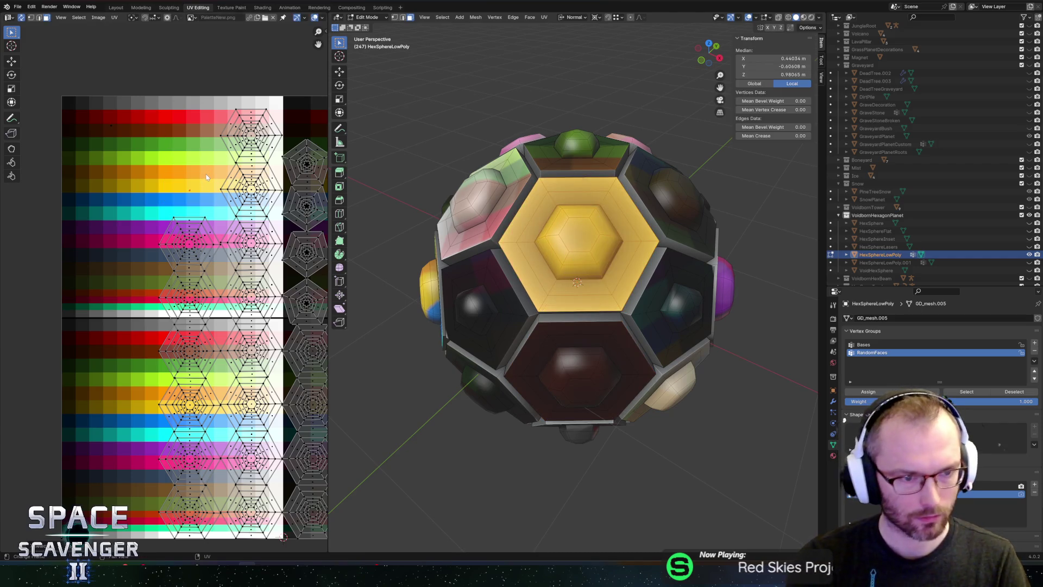
- Collapse another hexagon island to a point with S 0, then select the next island
{"action": "left_click", "coordinate": [194, 247]}
{"action": "type", "text": "ls0"}
{"action": "key", "text": "Return"}
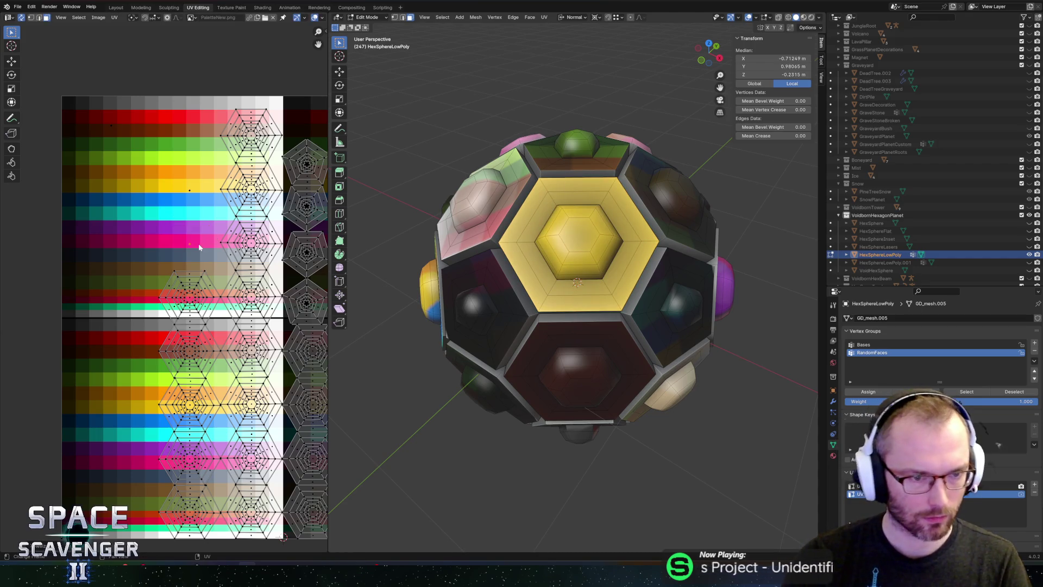
{"action": "left_click", "coordinate": [201, 285]}
{"action": "key", "text": "l"}
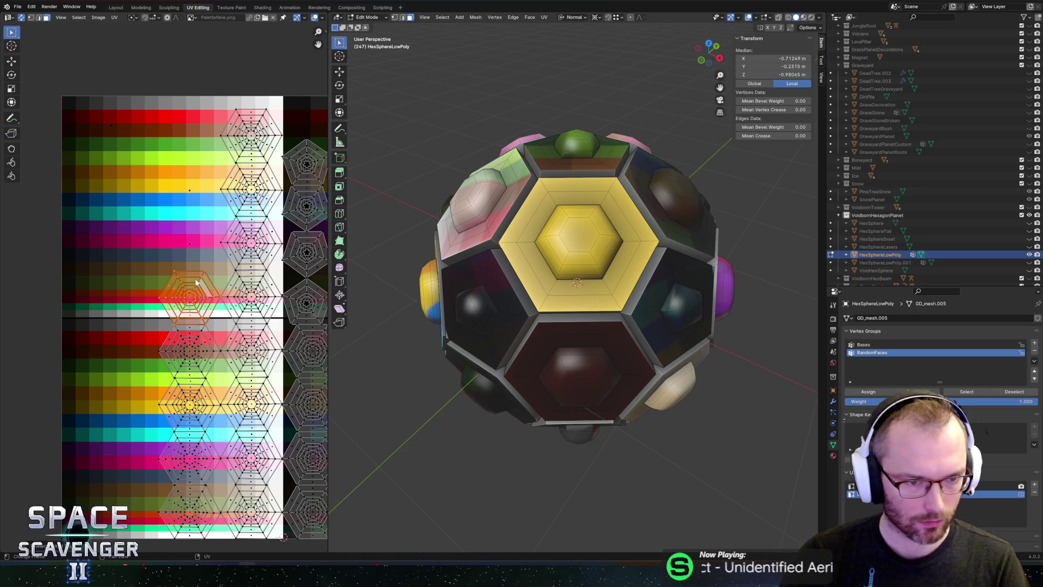
{"action": "scroll", "coordinate": [196, 282], "scroll_direction": "down", "scroll_amount": 2}
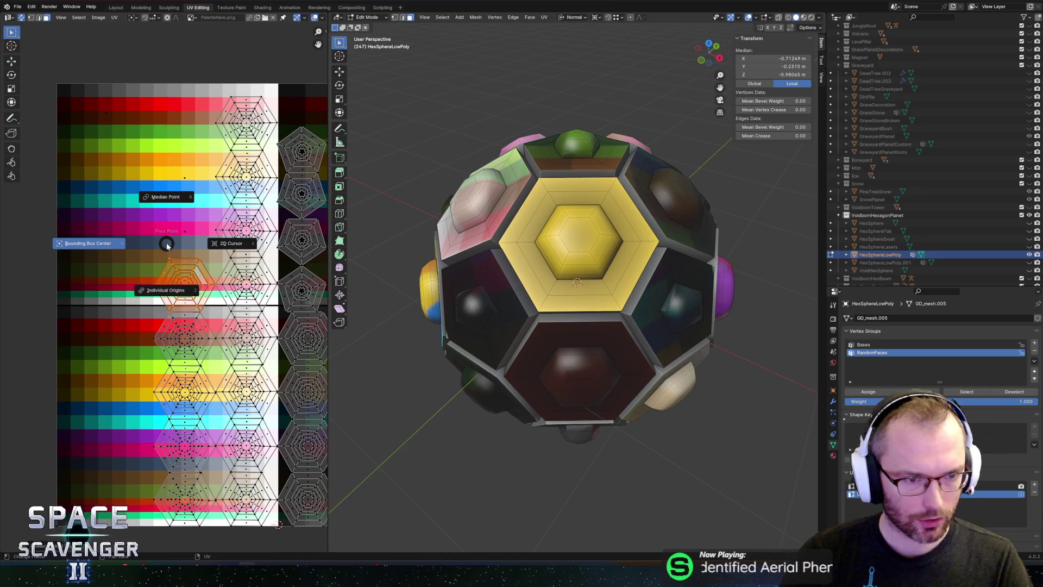
{"action": "key", "text": "ctrl+z"}
{"action": "key", "text": "ctrl+z"}
{"action": "key", "text": "ctrl+z"}
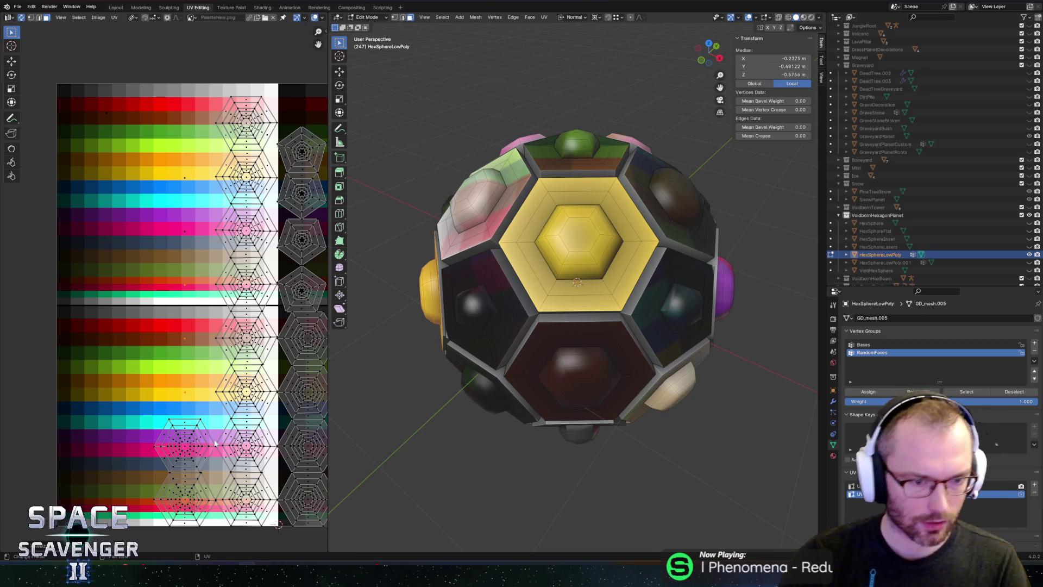
- Select 27 hexagon and pentagon UV islands across the columns and scale them all to zero
{"action": "left_click", "coordinate": [186, 418]}
{"action": "left_click", "coordinate": [182, 455], "text": "shift"}
{"action": "left_click", "coordinate": [185, 500], "text": "shift"}
{"action": "left_click", "coordinate": [247, 500], "text": "shift"}
{"action": "left_click", "coordinate": [246, 446], "text": "shift"}
{"action": "left_click", "coordinate": [240, 393], "text": "shift"}
{"action": "left_click", "coordinate": [244, 337], "text": "shift"}
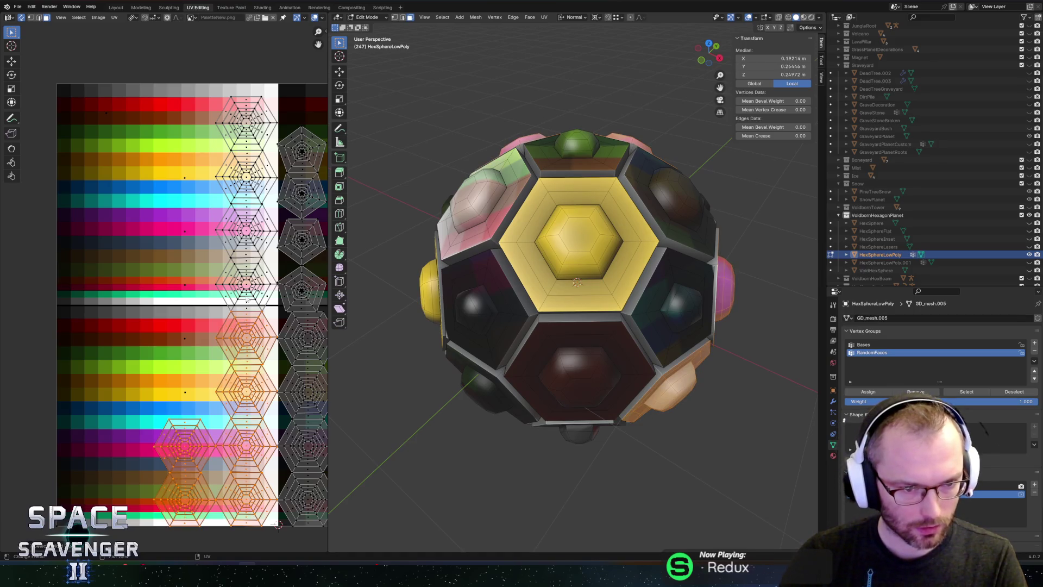
{"action": "left_click", "coordinate": [244, 283], "text": "shift"}
{"action": "left_click", "coordinate": [245, 230], "text": "shift"}
{"action": "left_click", "coordinate": [245, 176], "text": "shift"}
{"action": "left_click", "coordinate": [244, 123], "text": "shift"}
{"action": "left_click", "coordinate": [300, 158], "text": "shift"}
{"action": "scroll", "coordinate": [299, 158], "scroll_direction": "right", "scroll_amount": 8}
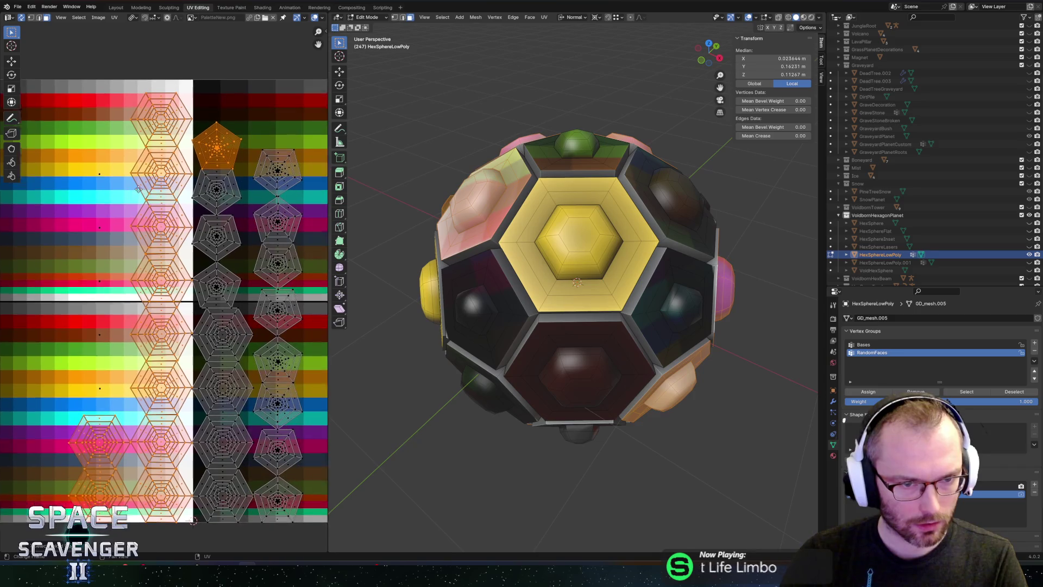
{"action": "left_click", "coordinate": [206, 188], "text": "shift"}
{"action": "left_click", "coordinate": [206, 235], "text": "shift"}
{"action": "left_click", "coordinate": [207, 283], "text": "shift"}
{"action": "left_click", "coordinate": [216, 333], "text": "shift"}
{"action": "left_click", "coordinate": [222, 380], "text": "shift"}
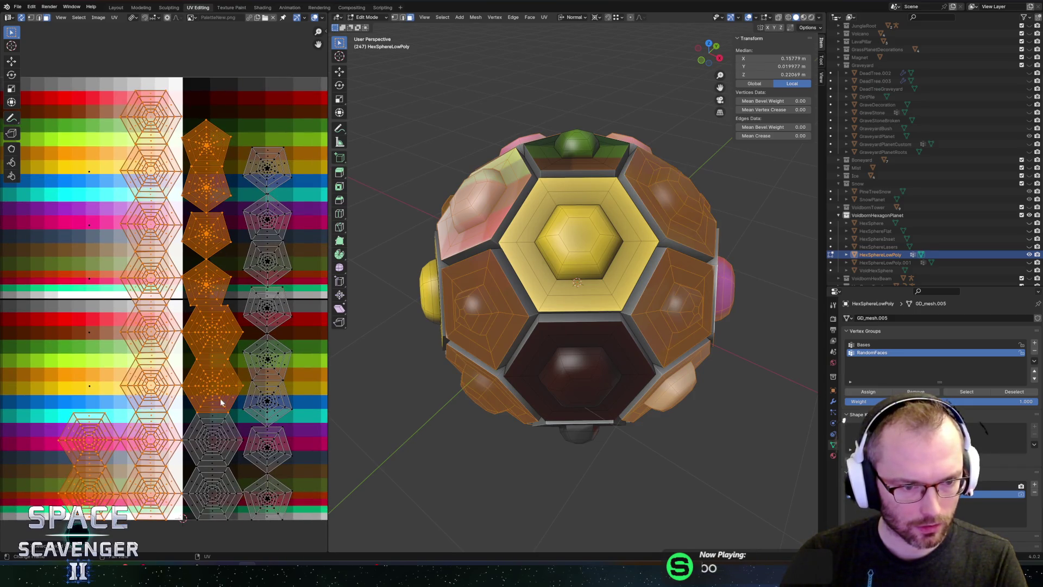
{"action": "left_click", "coordinate": [220, 439], "text": "shift"}
{"action": "left_click", "coordinate": [218, 496], "text": "shift"}
{"action": "left_click", "coordinate": [266, 496], "text": "shift"}
{"action": "left_click", "coordinate": [266, 450], "text": "shift"}
{"action": "left_click", "coordinate": [266, 411], "text": "shift"}
{"action": "left_click", "coordinate": [266, 358], "text": "shift"}
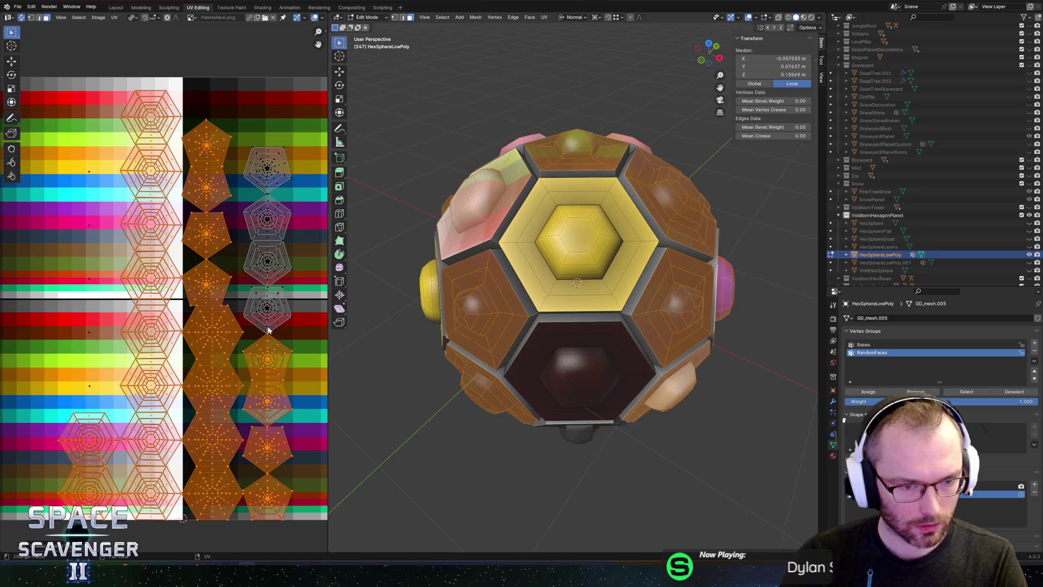
{"action": "left_click", "coordinate": [266, 307], "text": "shift"}
{"action": "left_click", "coordinate": [266, 263], "text": "shift"}
{"action": "left_click", "coordinate": [266, 220], "text": "shift"}
{"action": "left_click", "coordinate": [267, 172], "text": "shift"}
{"action": "key", "text": "s"}
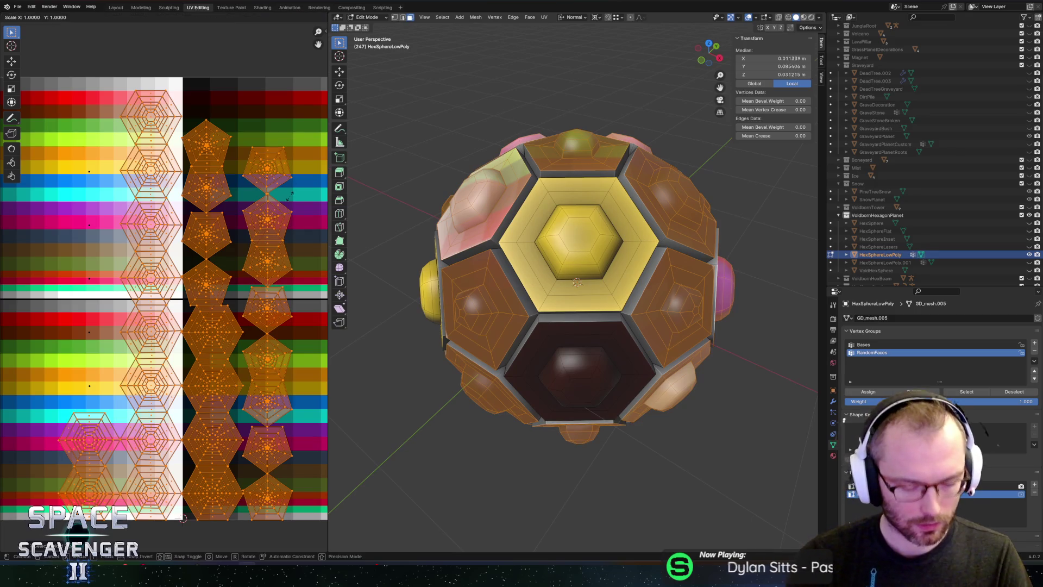
{"action": "key", "text": "0"}
{"action": "key", "text": "Return"}
{"action": "scroll", "coordinate": [252, 257], "scroll_direction": "down", "scroll_amount": 2}
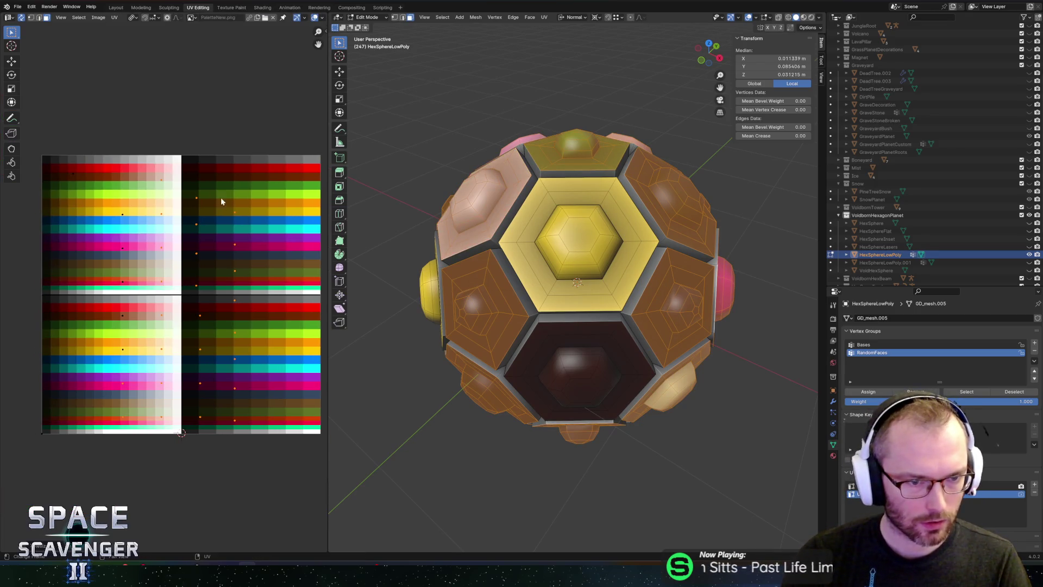
- Move the collapsed UV points across the palette onto a new colour swatch
{"action": "key", "text": "g"}
{"action": "left_click", "coordinate": [276, 200]}
{"action": "key", "text": "g"}
{"action": "left_click", "coordinate": [229, 229]}
{"action": "key", "text": "g"}
{"action": "left_click", "coordinate": [277, 279]}
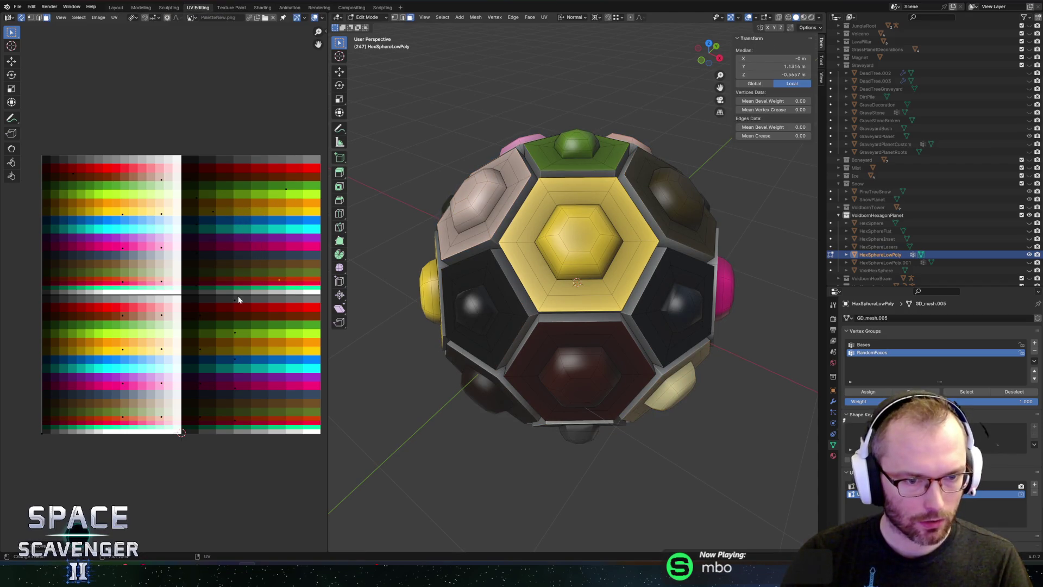
- Recolour several more faces by moving their UV points to new swatches, making the top face purple
{"action": "left_click", "coordinate": [234, 303]}
{"action": "key", "text": "g"}
{"action": "left_click", "coordinate": [141, 333]}
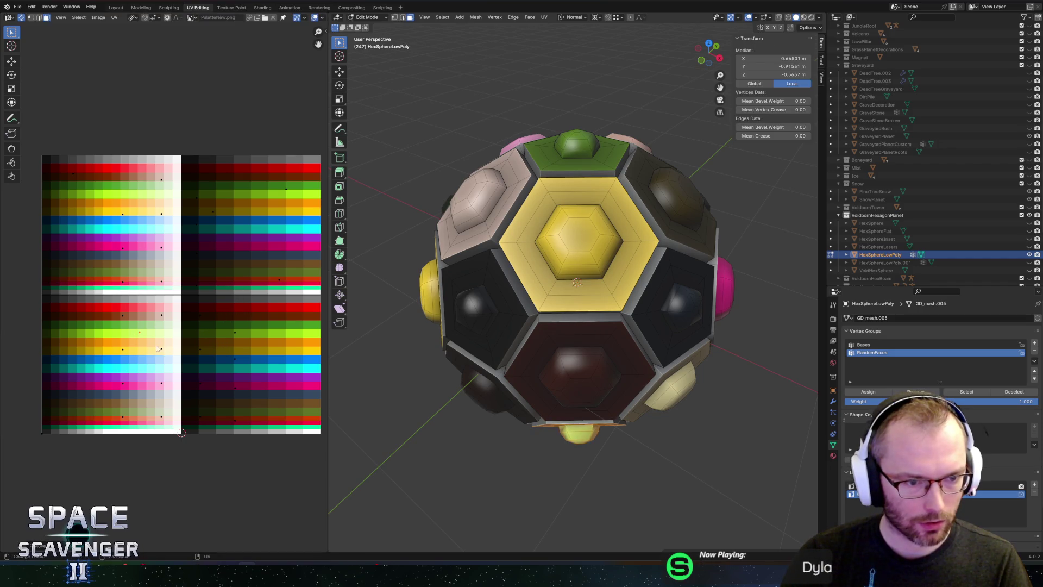
{"action": "left_click", "coordinate": [240, 361]}
{"action": "key", "text": "g"}
{"action": "left_click", "coordinate": [235, 363]}
{"action": "key", "text": "g"}
{"action": "left_click", "coordinate": [228, 284]}
{"action": "left_click", "coordinate": [245, 345]}
{"action": "key", "text": "g"}
{"action": "left_click", "coordinate": [261, 252]}
{"action": "left_click_drag", "start_coordinate": [173, 288], "coordinate": [170, 283]}
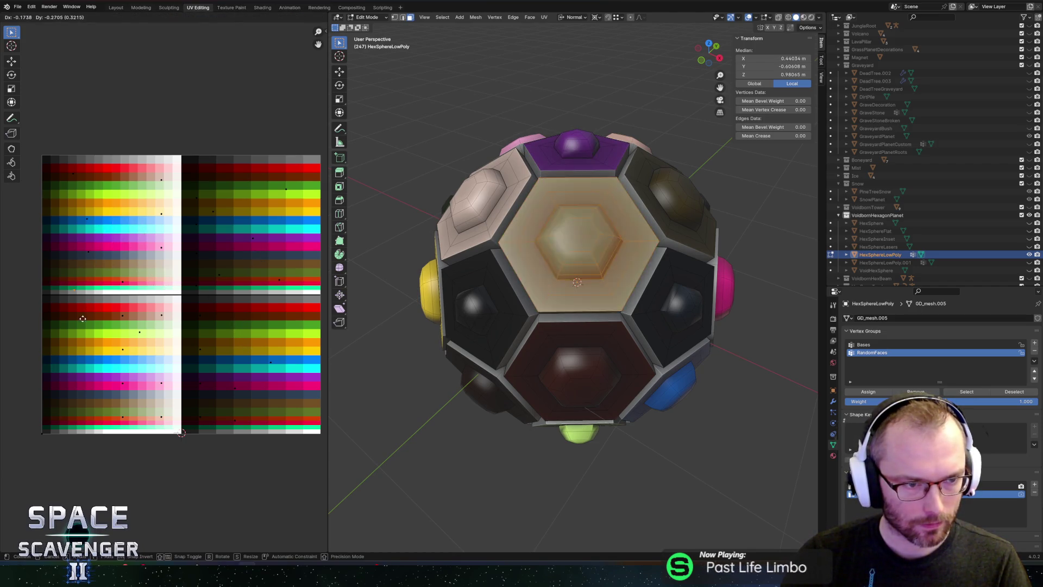
- Drop a single face's UV point on the cyan swatch, then box-select all UV points
{"action": "left_click", "coordinate": [101, 274]}
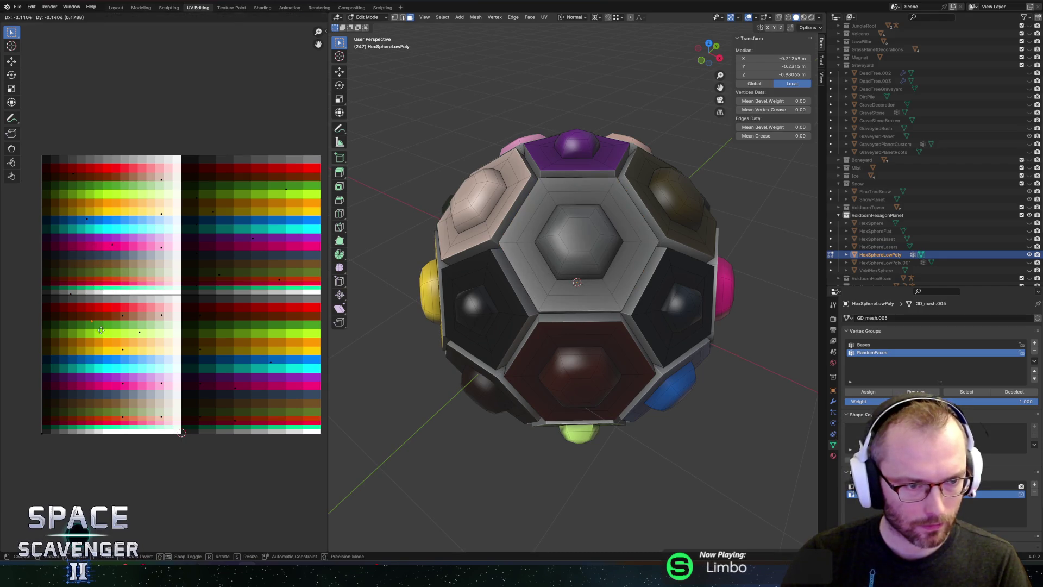
{"action": "left_click", "coordinate": [115, 343]}
{"action": "key", "text": "g"}
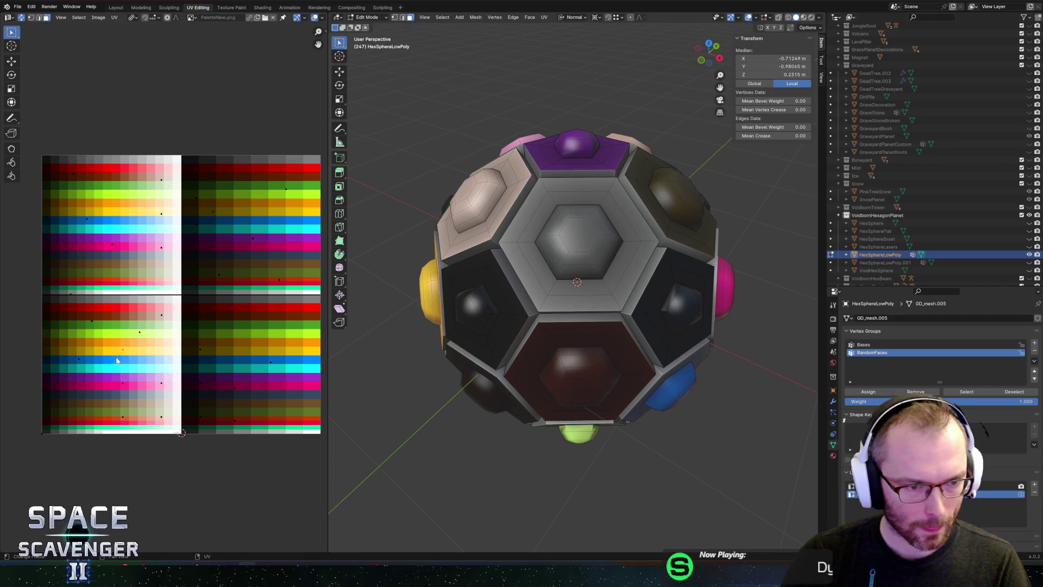
{"action": "left_click", "coordinate": [136, 353]}
{"action": "mouse_move", "coordinate": [33, 111]}
{"action": "left_mouse_down"}
{"action": "mouse_move", "coordinate": [162, 367]}
{"action": "mouse_move", "coordinate": [178, 452]}
{"action": "mouse_move", "coordinate": [321, 472]}
{"action": "left_mouse_up"}
- Scale all UVs along X and shift them sideways so the faces pick up new palette colours
{"action": "key", "text": "c"}
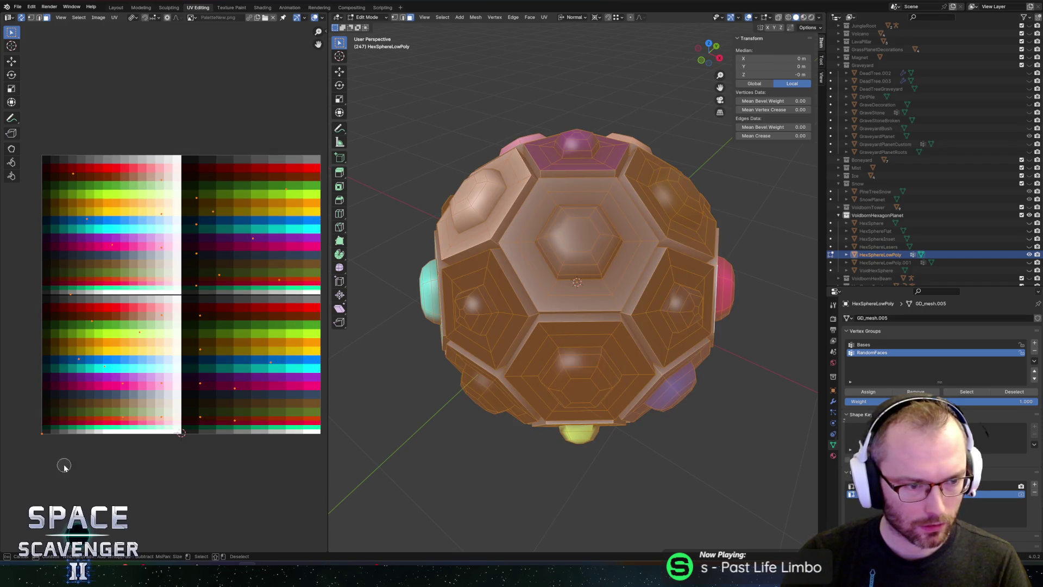
{"action": "key", "text": "Escape"}
{"action": "scroll", "coordinate": [198, 305], "scroll_direction": "right", "scroll_amount": 1}
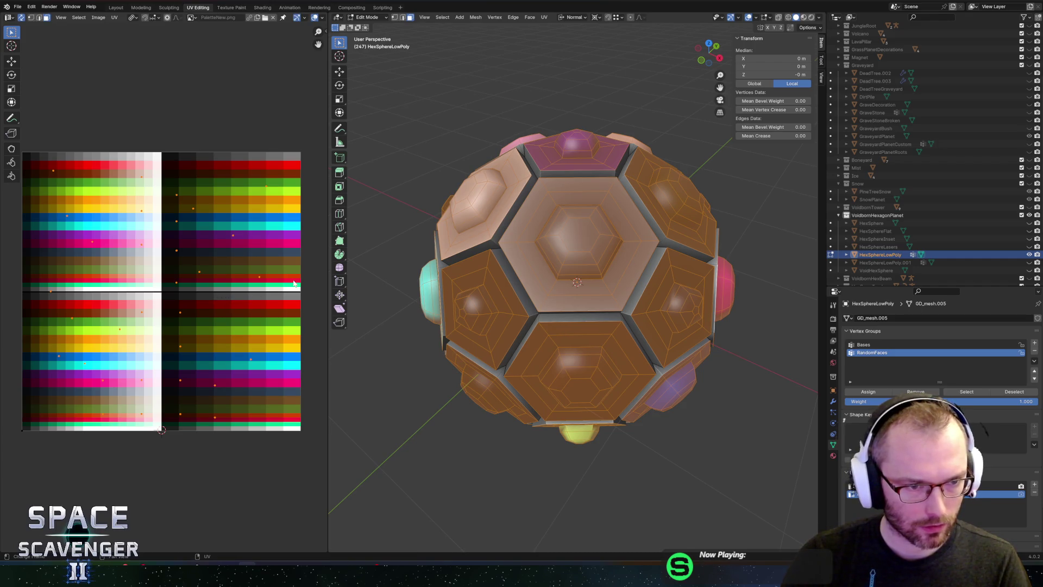
{"action": "key", "text": "s"}
{"action": "key", "text": "x"}
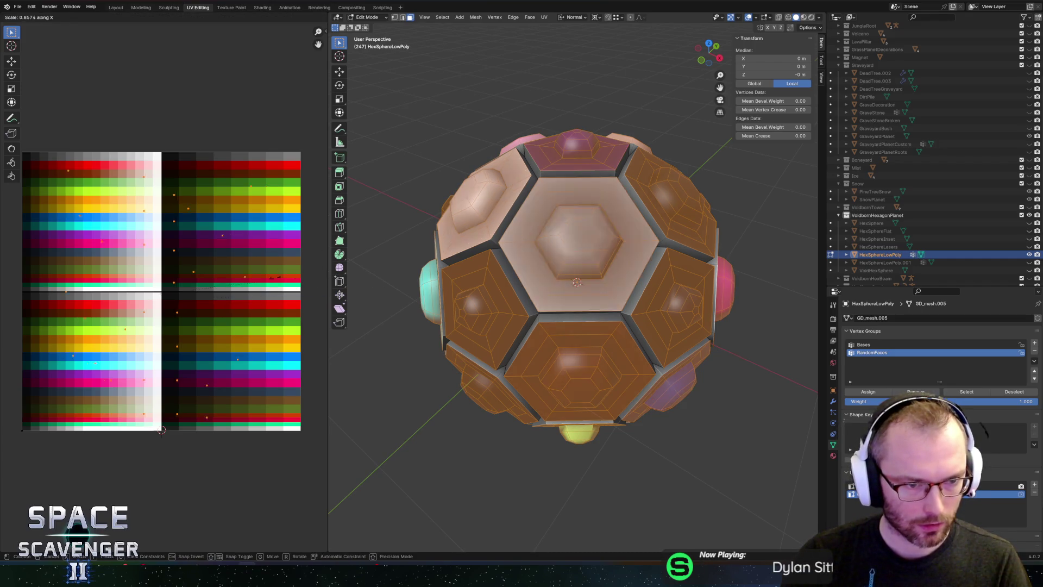
{"action": "key", "text": "Return"}
{"action": "key", "text": "g"}
{"action": "key", "text": "x"}
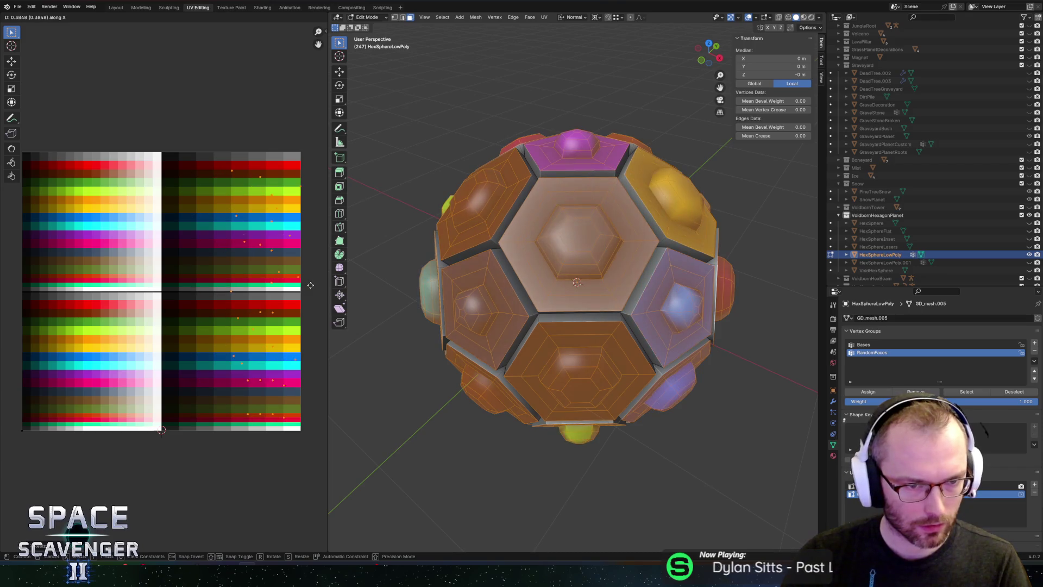
{"action": "left_click", "coordinate": [280, 284]}
- Reposition individual face UVs, including the left face, then deselect all and return to Object Mode
{"action": "left_click", "coordinate": [212, 195]}
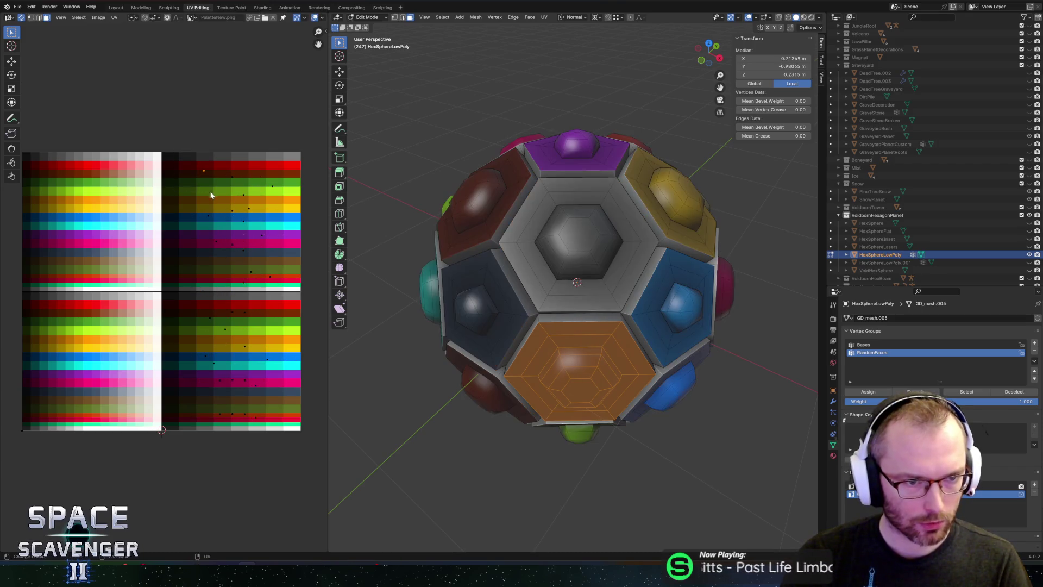
{"action": "left_click", "coordinate": [198, 226]}
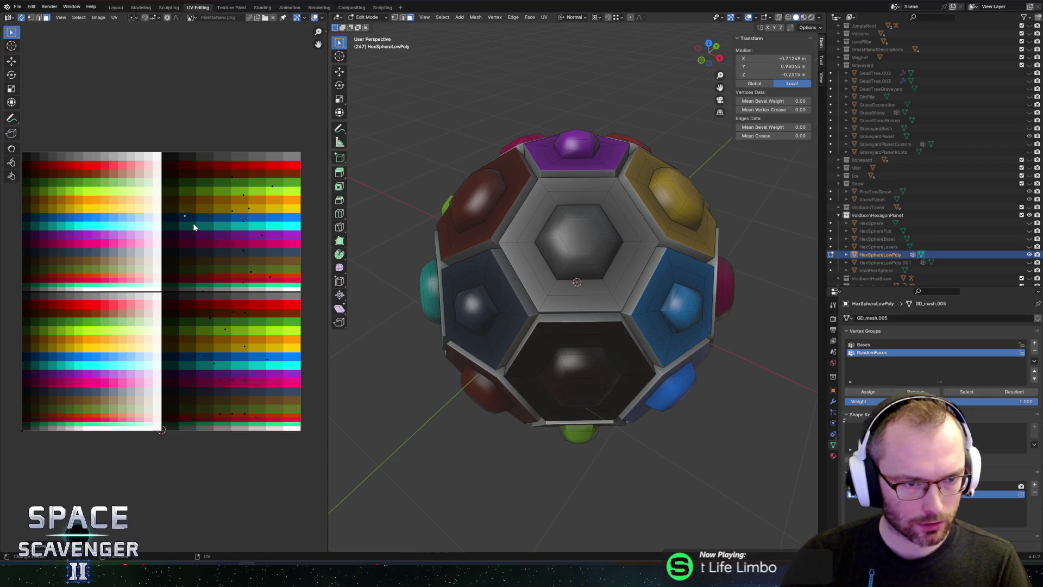
{"action": "left_click", "coordinate": [231, 211]}
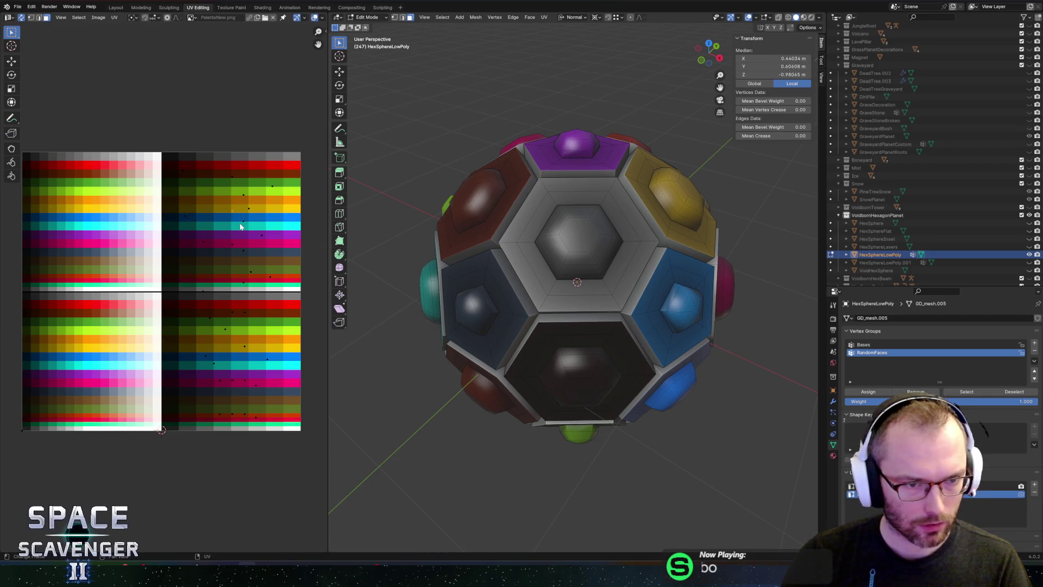
{"action": "left_click", "coordinate": [215, 272]}
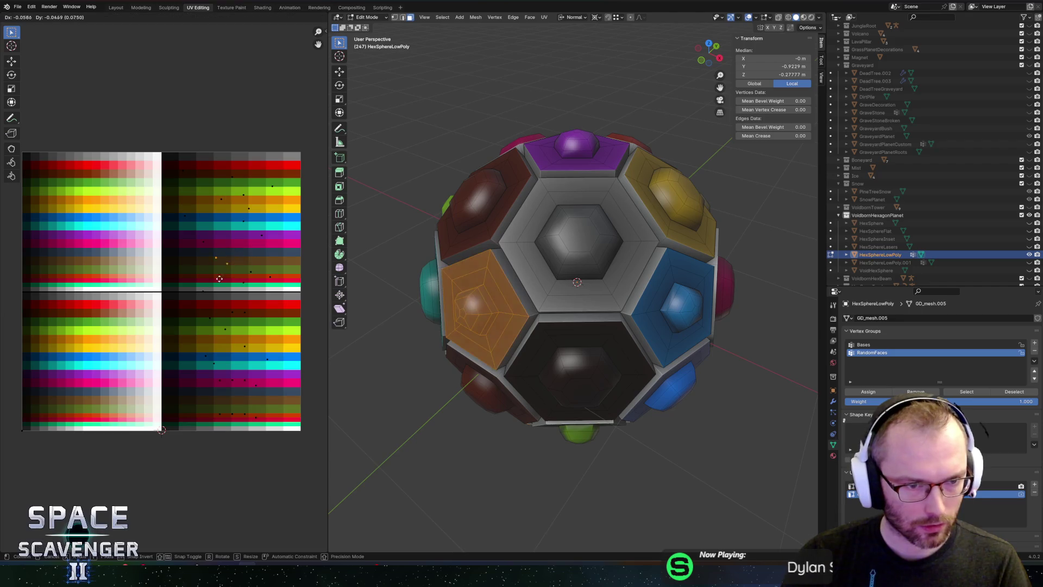
{"action": "left_click", "coordinate": [234, 256]}
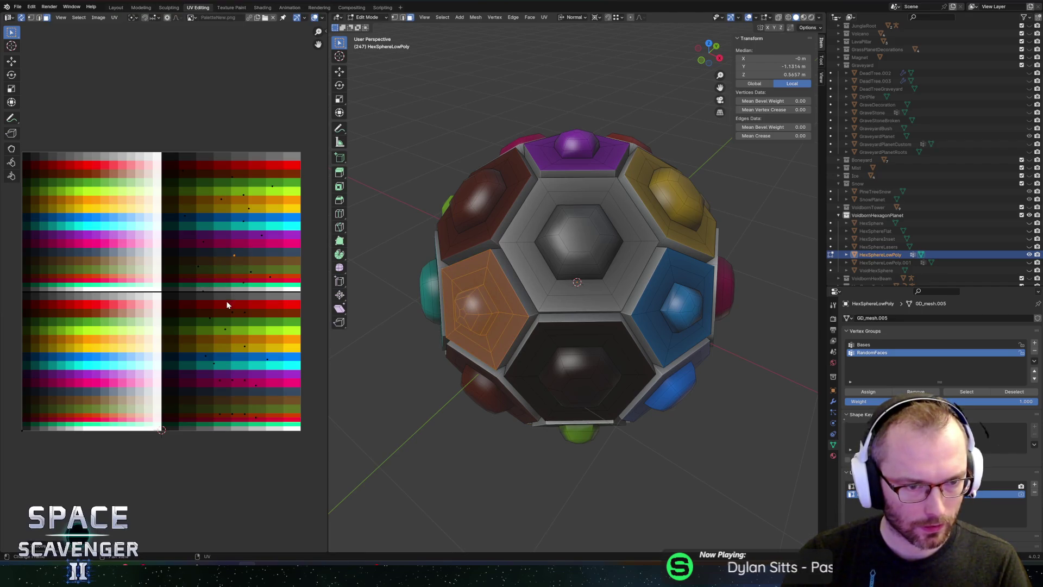
{"action": "key", "text": "alt+a"}
{"action": "key", "text": "Tab"}
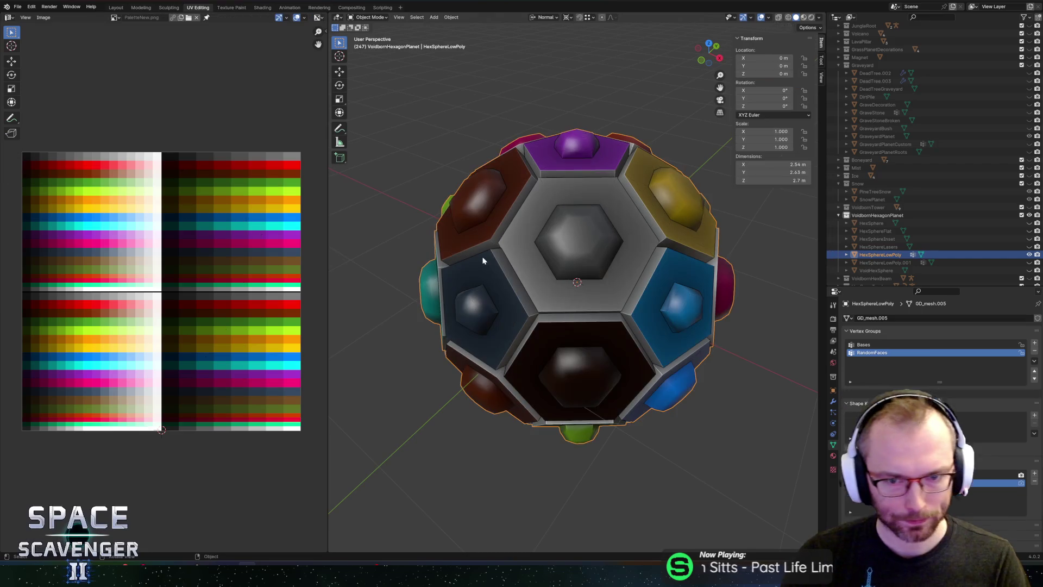
- Orbit and zoom around the hex sphere to check its new colours
{"action": "scroll", "coordinate": [491, 255], "scroll_direction": "down", "scroll_amount": 4}
{"action": "mouse_move", "coordinate": [491, 256]}
{"action": "left_mouse_down"}
{"action": "mouse_move", "coordinate": [652, 235]}
{"action": "mouse_move", "coordinate": [585, 201]}
{"action": "mouse_move", "coordinate": [673, 199]}
{"action": "mouse_move", "coordinate": [725, 212]}
{"action": "mouse_move", "coordinate": [647, 242]}
{"action": "mouse_move", "coordinate": [540, 234]}
{"action": "mouse_move", "coordinate": [659, 224]}
{"action": "mouse_move", "coordinate": [550, 217]}
{"action": "left_mouse_up"}
{"action": "scroll", "coordinate": [586, 201], "scroll_direction": "up", "scroll_amount": 3}
{"action": "scroll", "coordinate": [586, 201], "scroll_direction": "down", "scroll_amount": 5}
{"action": "scroll", "coordinate": [663, 204], "scroll_direction": "up", "scroll_amount": 4}
{"action": "scroll", "coordinate": [645, 242], "scroll_direction": "down", "scroll_amount": 4}
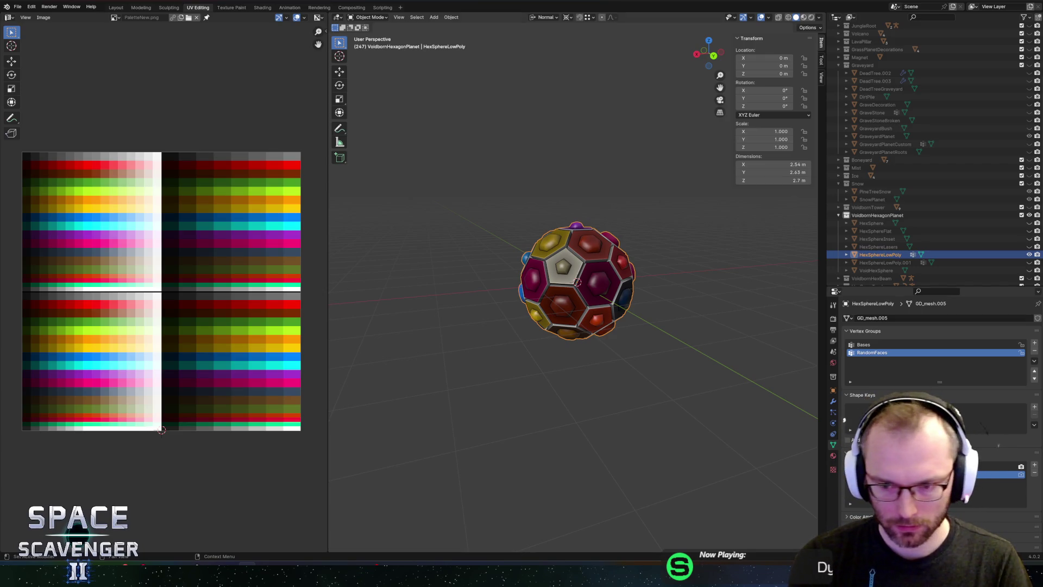
{"action": "mouse_move", "coordinate": [705, 240]}
{"action": "left_mouse_down"}
{"action": "mouse_move", "coordinate": [542, 188]}
{"action": "mouse_move", "coordinate": [614, 212]}
{"action": "mouse_move", "coordinate": [625, 239]}
{"action": "mouse_move", "coordinate": [653, 227]}
{"action": "left_mouse_up"}
{"action": "left_click", "coordinate": [542, 188]}
- Save Planets.blend, export HexSphereLowPoly as Planets.fbx, and switch to the running game
{"action": "key", "text": "ctrl+s"}
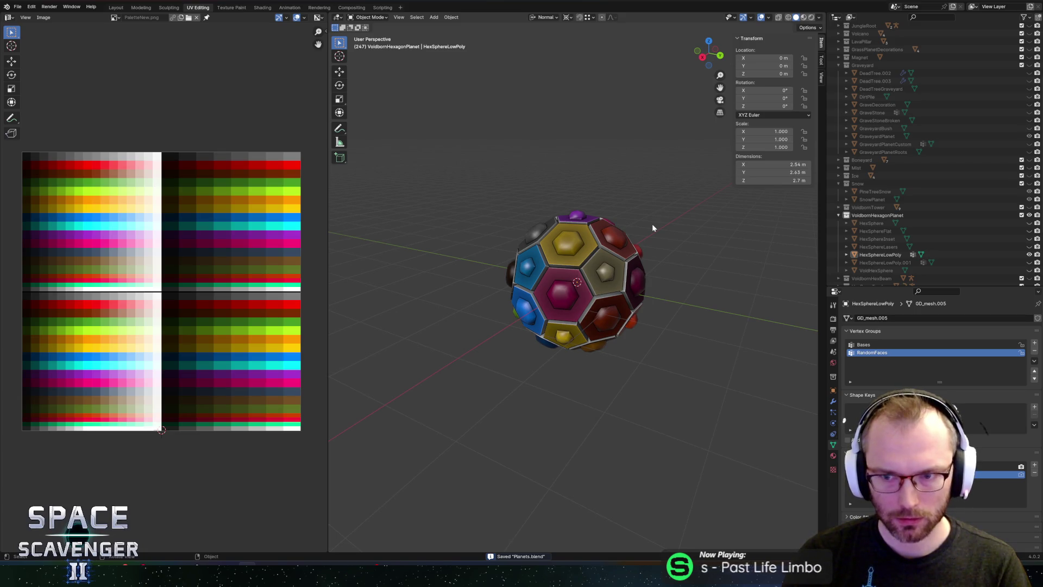
{"action": "left_click", "coordinate": [646, 234]}
{"action": "key", "text": "ctrl+e"}
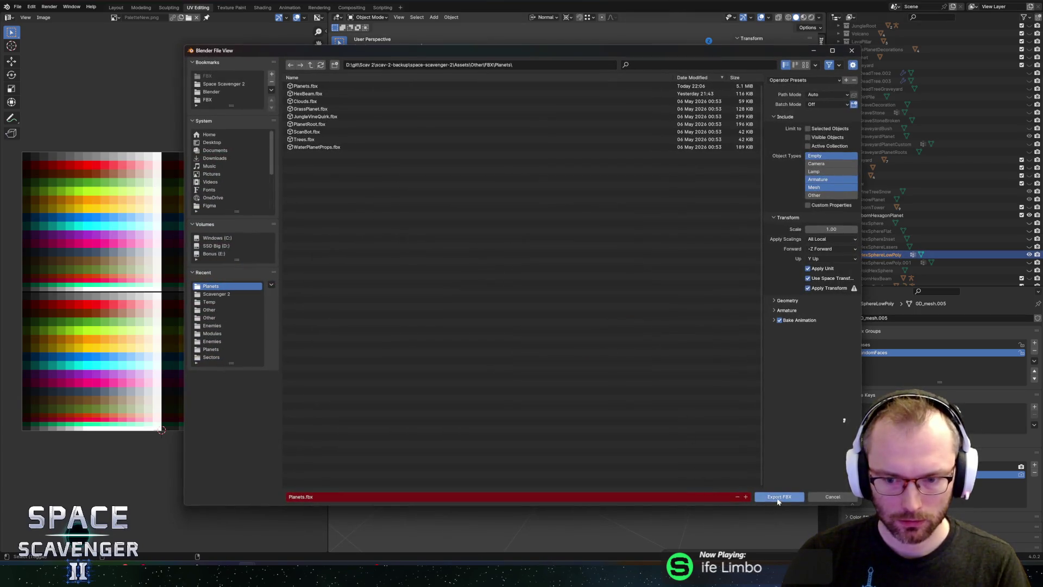
{"action": "left_click", "coordinate": [778, 497]}
{"action": "key", "text": "alt+Tab"}
{"action": "key", "text": "alt+Tab"}
{"action": "key", "text": "alt+Tab"}
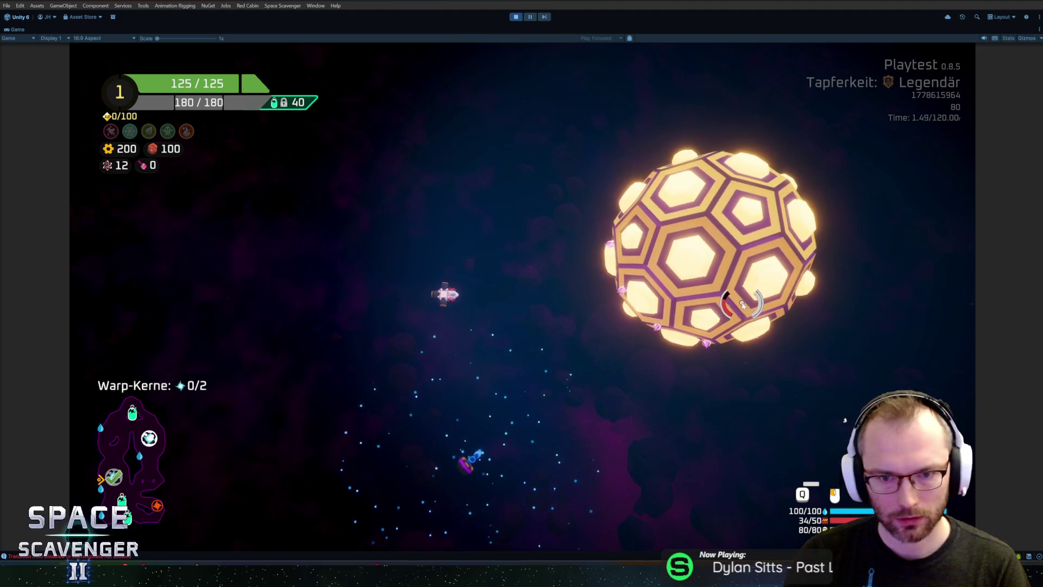
- Exit play mode and bring up GitHub Desktop with its 13 changed files
{"action": "left_click", "coordinate": [517, 18]}
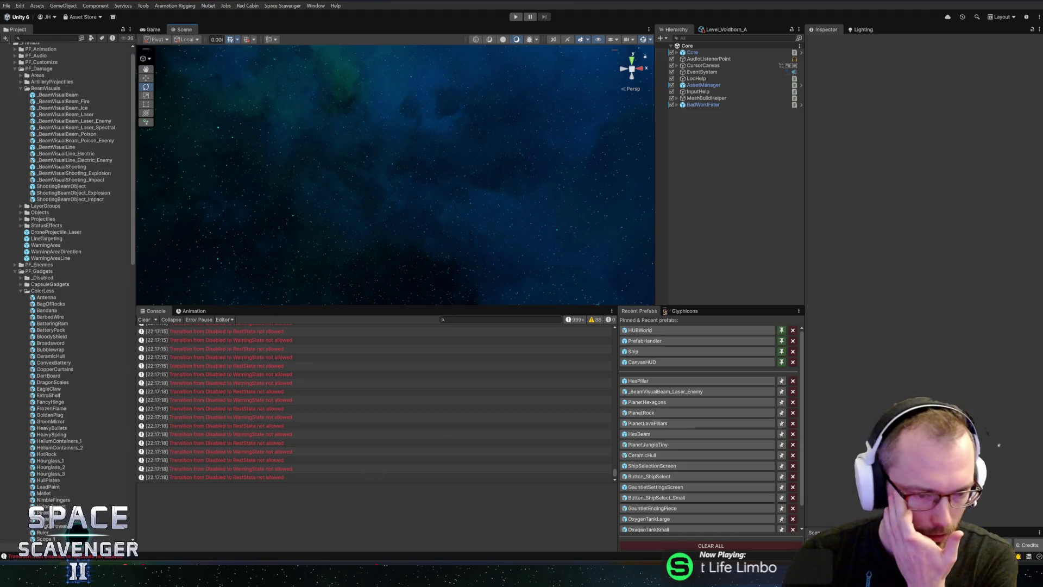
{"action": "key", "text": "alt+Tab"}
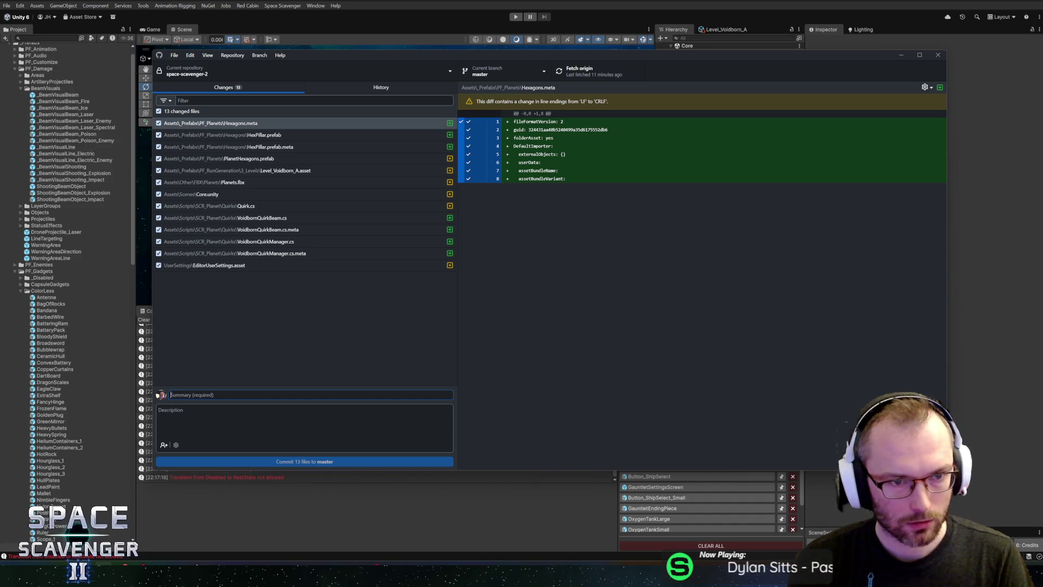
- Enter the summary 'PlanetHexagon first pass', commit the 13 files to master, and leave GitHub Desktop
{"action": "type", "text": "PlanetHexagon first pass"}
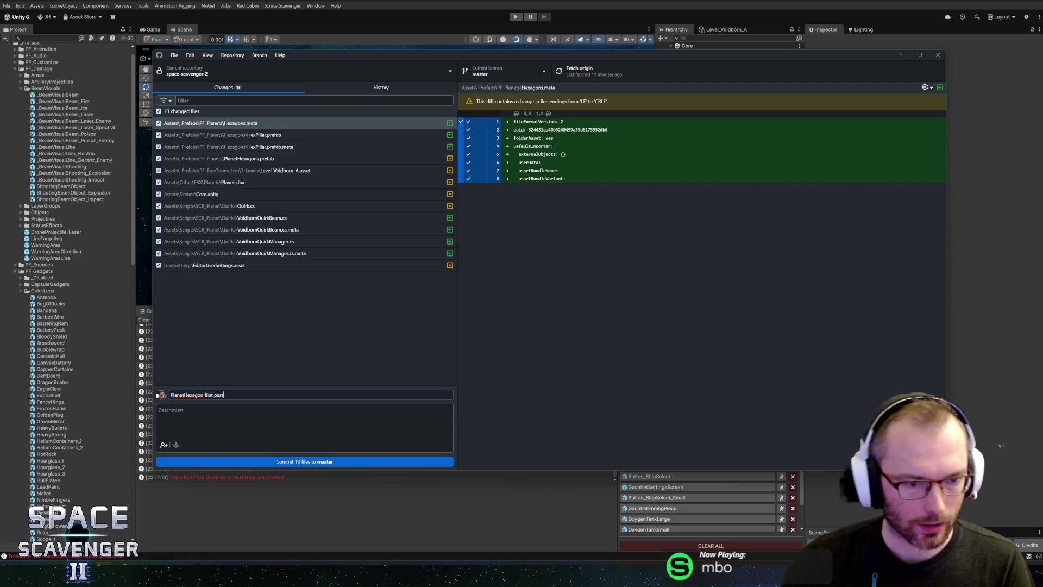
{"action": "left_click", "coordinate": [279, 462]}
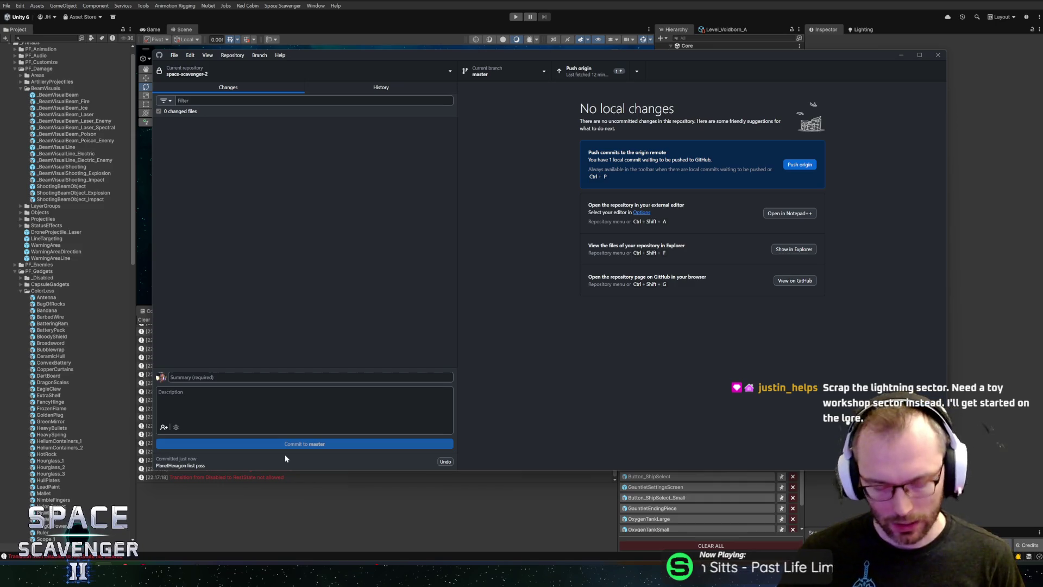
{"action": "key", "text": "alt+Tab"}
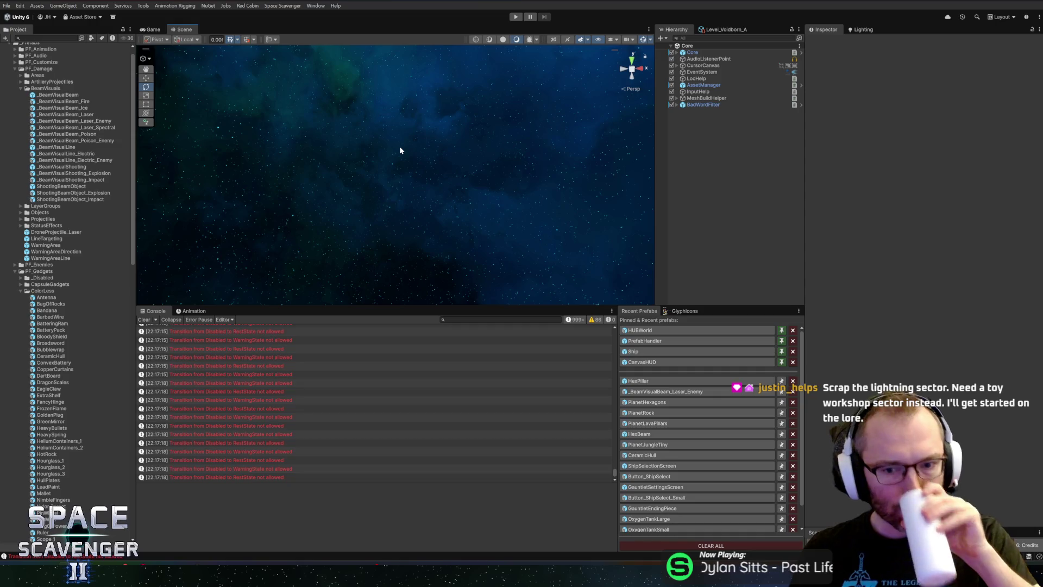
- Open HexPillar from the Recent Prefabs panel
{"action": "left_click", "coordinate": [638, 381]}
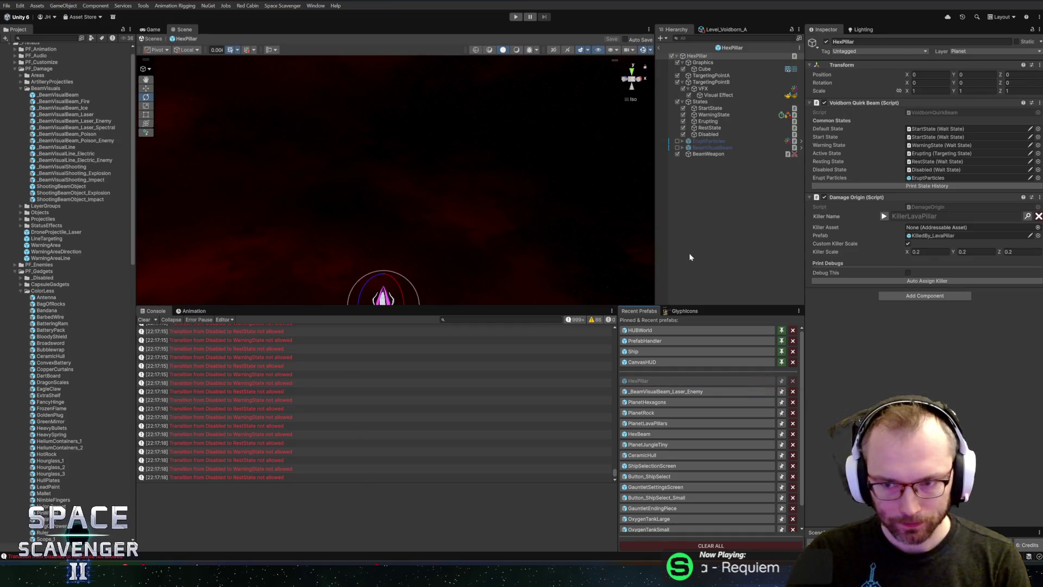
- Open the PlanetHexagons prefab, frame the Void Hex planet, and orbit to view it head-on
{"action": "key", "text": "f"}
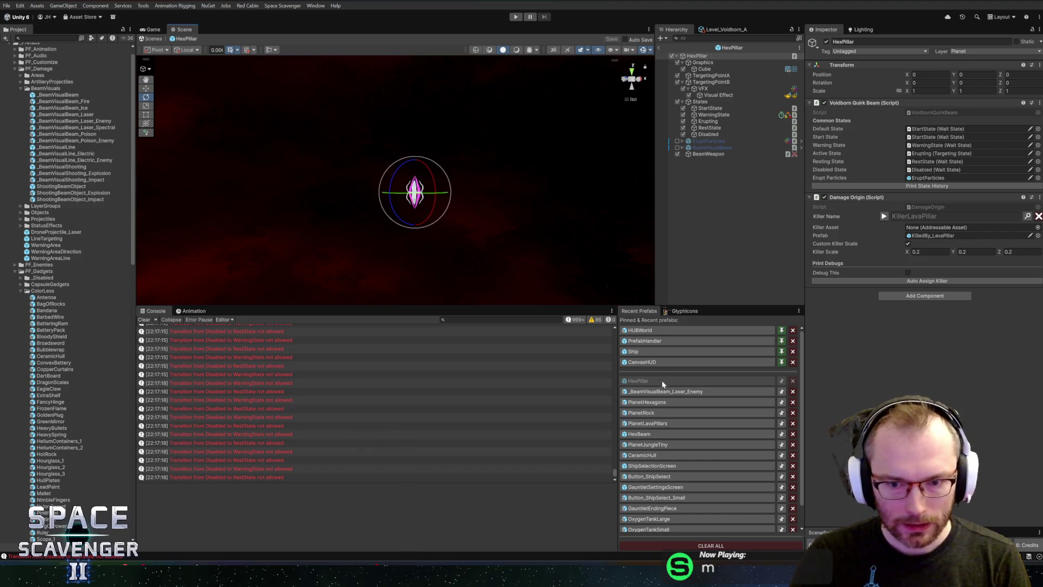
{"action": "left_click", "coordinate": [646, 402]}
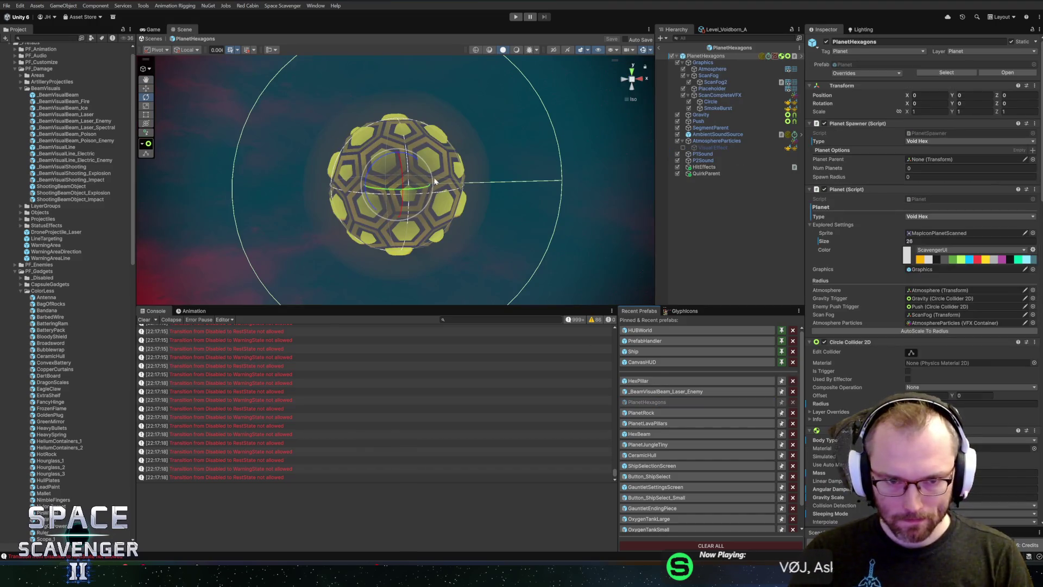
{"action": "key", "text": "f"}
{"action": "left_click_drag", "start_coordinate": [396, 184], "coordinate": [409, 172]}
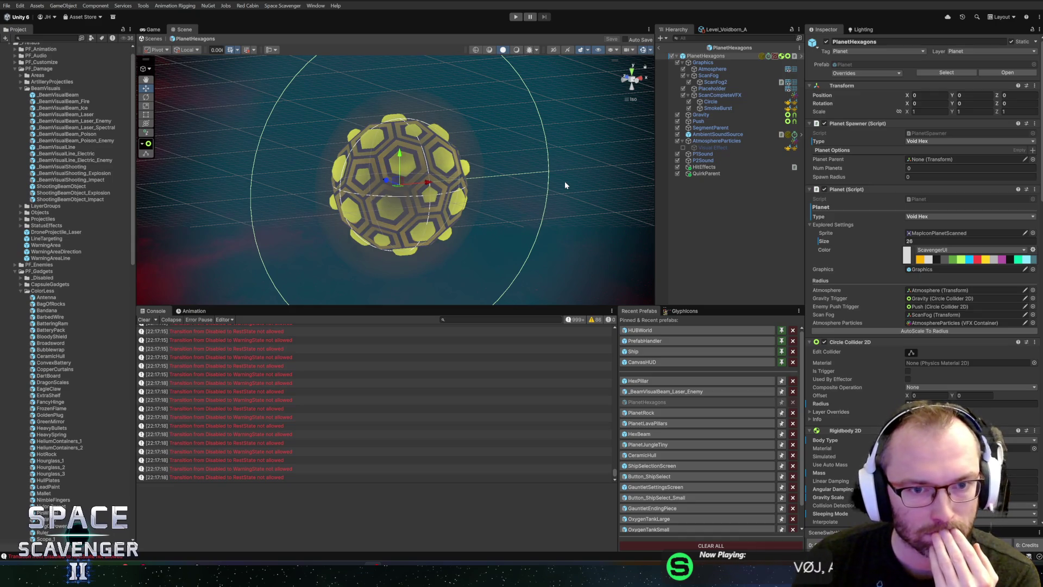
{"action": "mouse_move", "coordinate": [551, 162]}
{"action": "left_mouse_down"}
{"action": "mouse_move", "coordinate": [421, 183]}
{"action": "mouse_move", "coordinate": [434, 183]}
{"action": "left_mouse_up"}
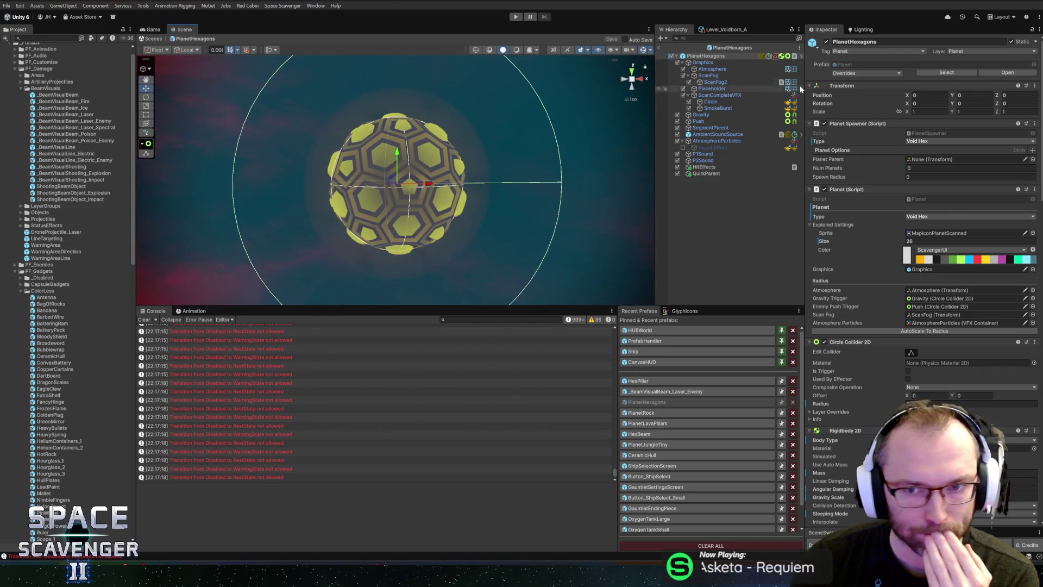
- Select Placeholder, follow its Element 0 material to _Basic, and open the Palette shader graph
{"action": "left_click", "coordinate": [712, 88]}
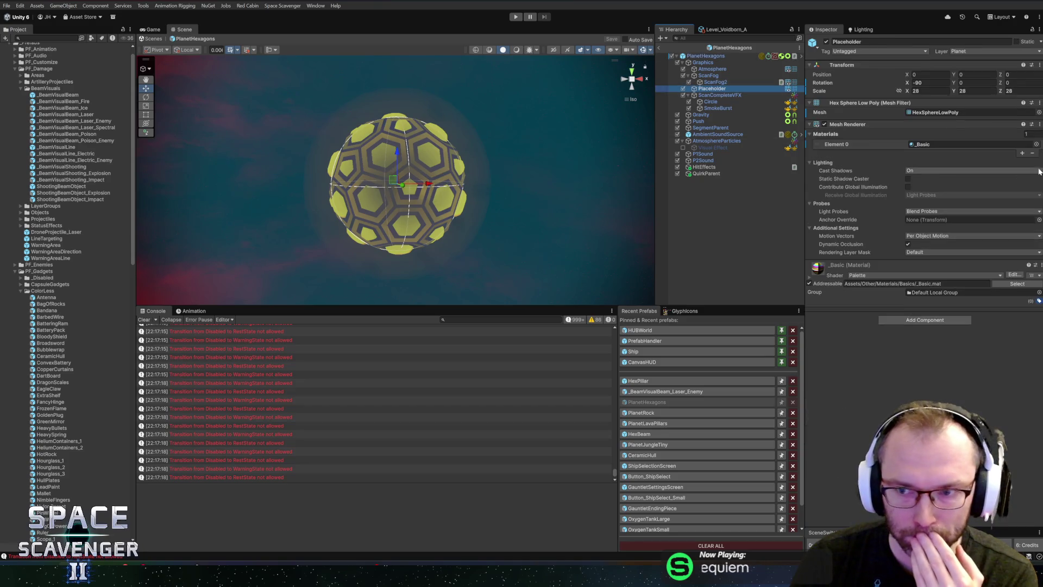
{"action": "left_click", "coordinate": [1007, 144]}
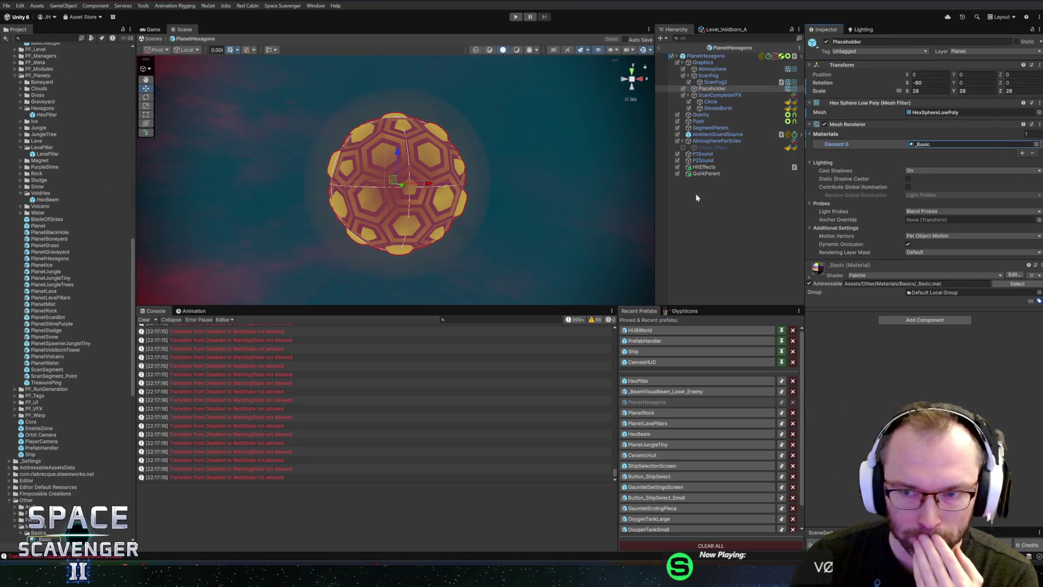
{"action": "scroll", "coordinate": [55, 380], "scroll_direction": "down", "scroll_amount": 2}
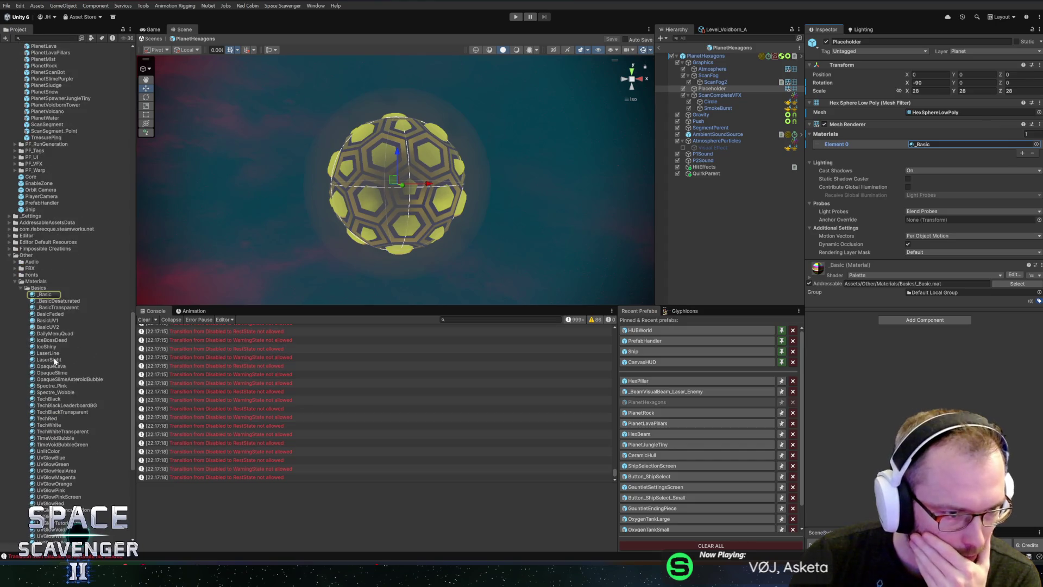
{"action": "left_click", "coordinate": [39, 297]}
{"action": "left_click", "coordinate": [1008, 54]}
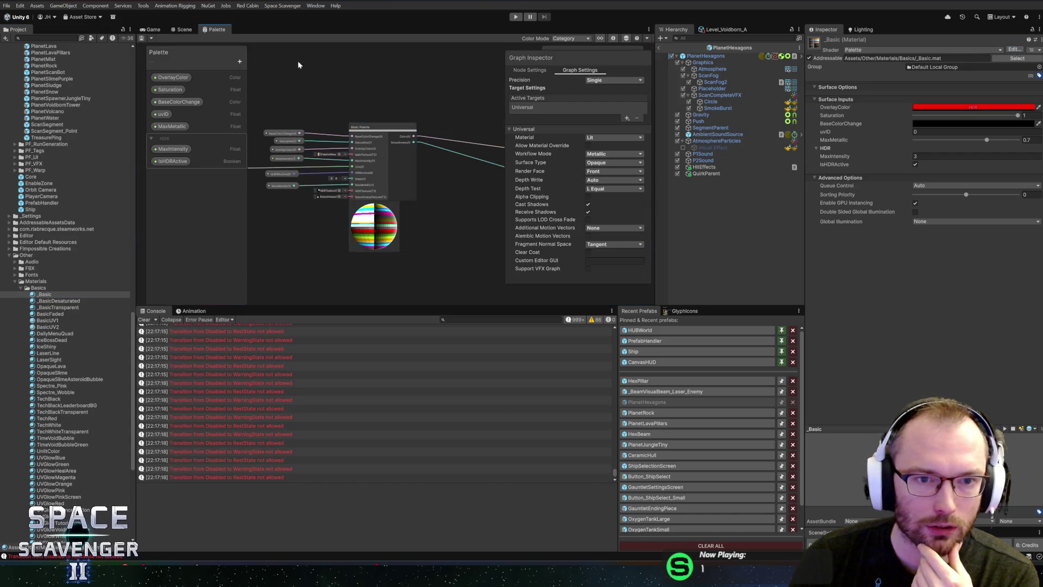
{"action": "scroll", "coordinate": [343, 141], "scroll_direction": "down", "scroll_amount": 3}
{"action": "scroll", "coordinate": [408, 190], "scroll_direction": "up", "scroll_amount": 5}
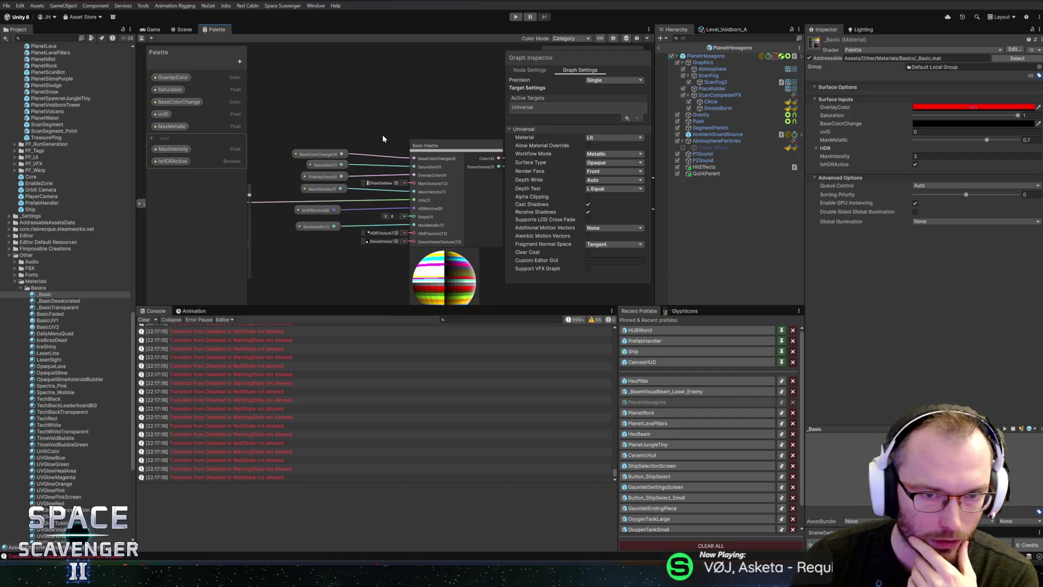
{"action": "scroll", "coordinate": [383, 139], "scroll_direction": "down", "scroll_amount": 3}
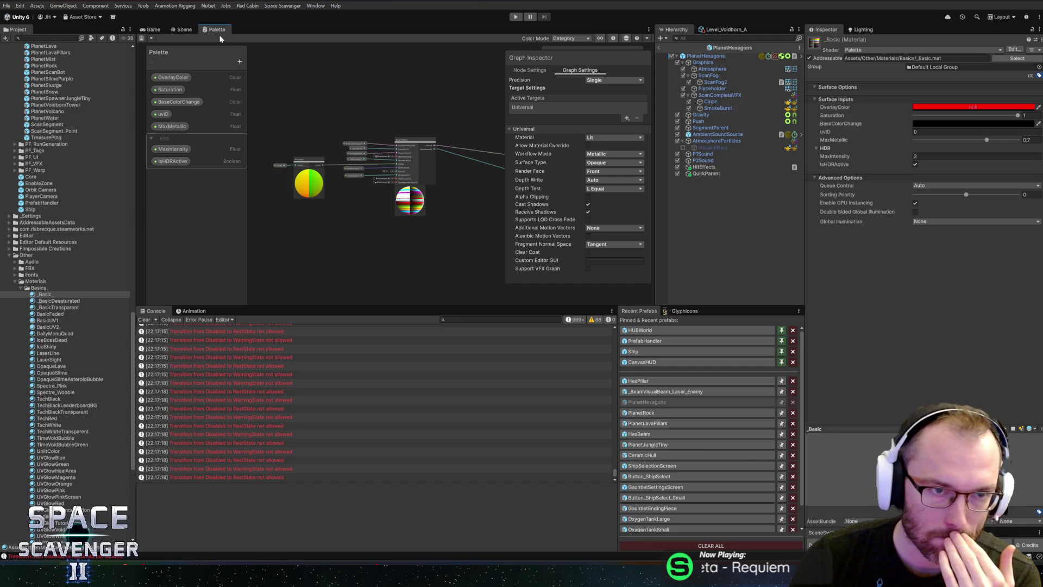
- Jump to the Palette shader via Select Shader, duplicate it, and start renaming the copy PaletteHexOffset
{"action": "left_click", "coordinate": [1039, 29]}
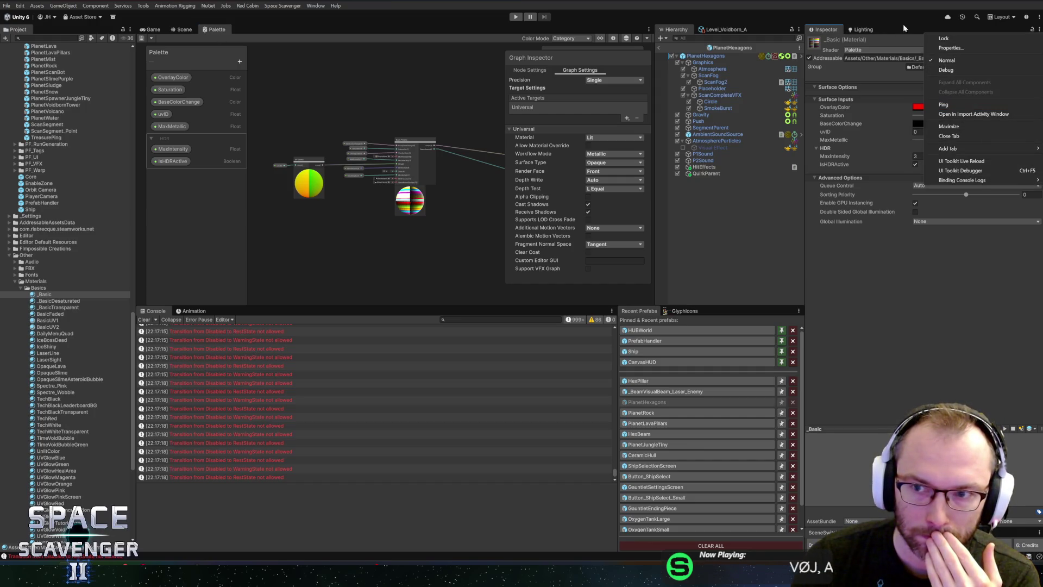
{"action": "key", "text": "Escape"}
{"action": "left_click", "coordinate": [1036, 40]}
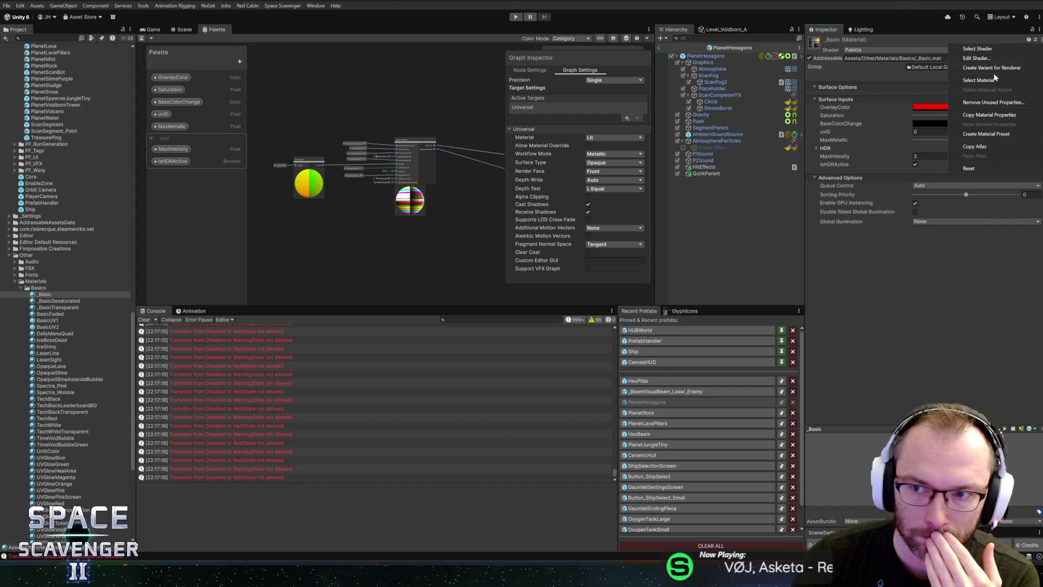
{"action": "left_click", "coordinate": [983, 51]}
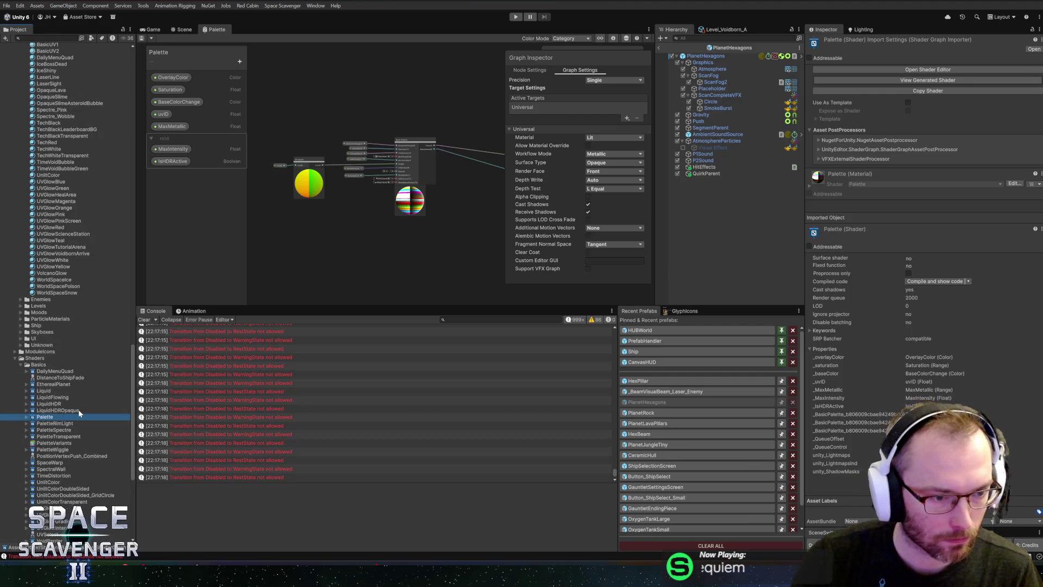
{"action": "key", "text": "ctrl+d"}
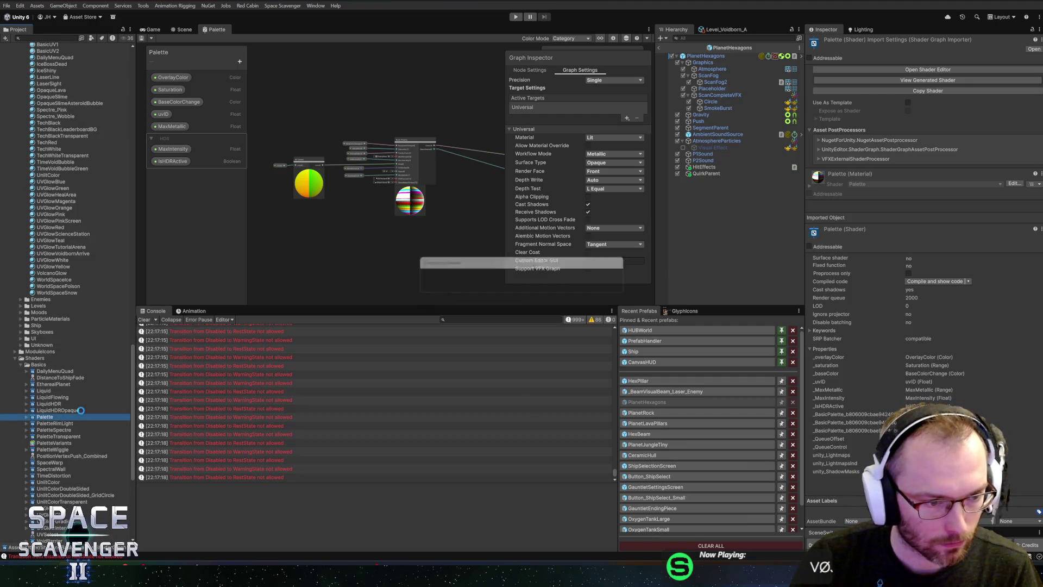
{"action": "key", "text": "F2"}
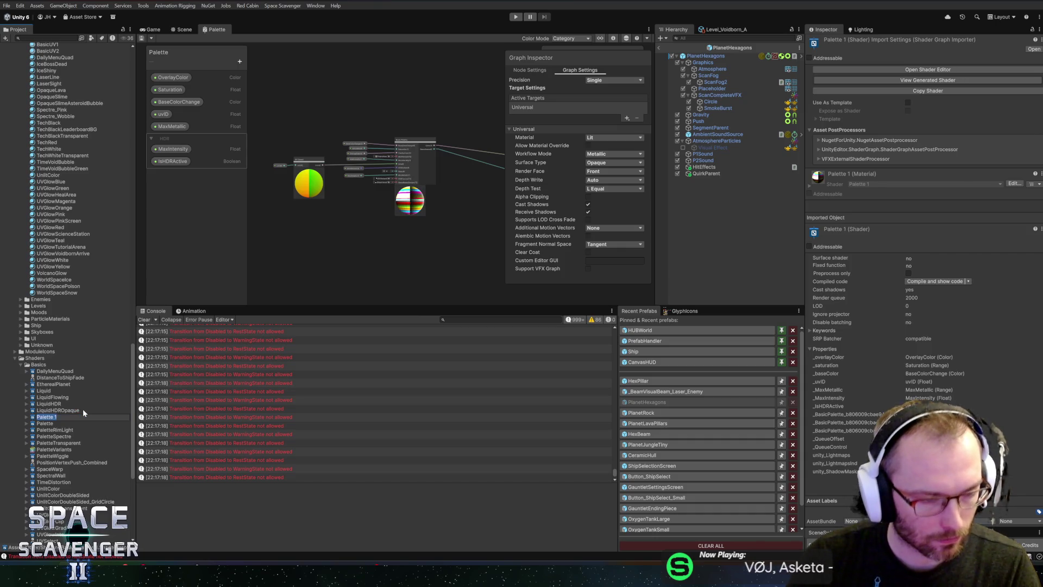
{"action": "key", "text": "BackSpace"}
{"action": "key", "text": "BackSpace"}
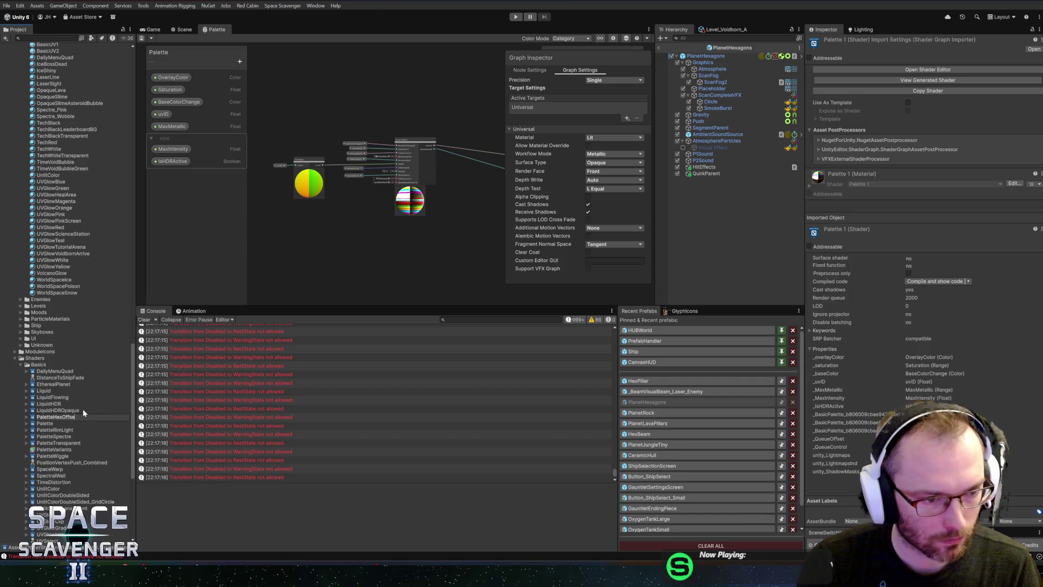
- Open the PaletteHexOffset graph, then duplicate _Basic and rename the copy HexagonPlanet
{"action": "double_click", "coordinate": [46, 423]}
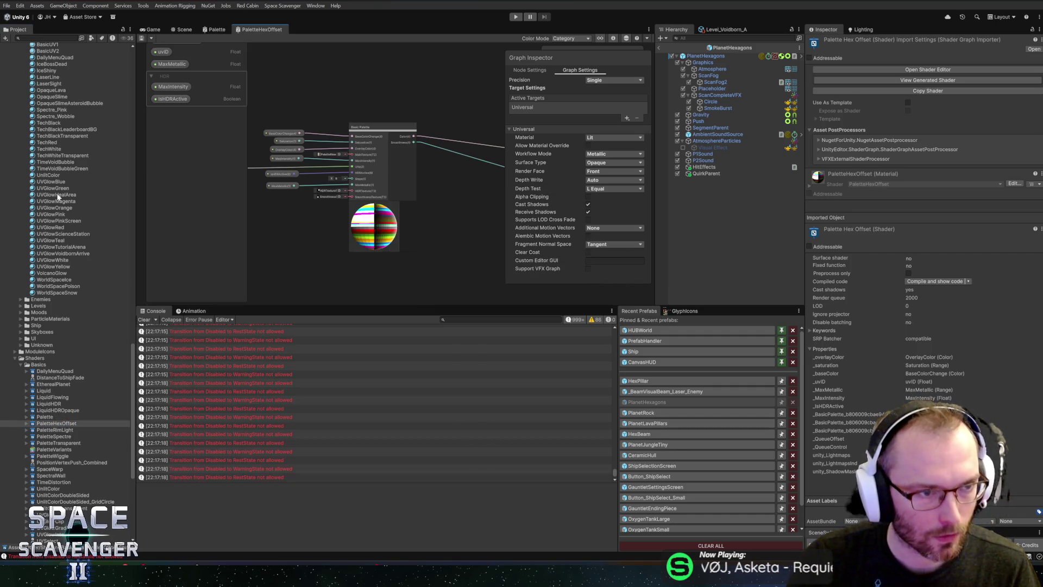
{"action": "scroll", "coordinate": [58, 197], "scroll_direction": "up", "scroll_amount": 5}
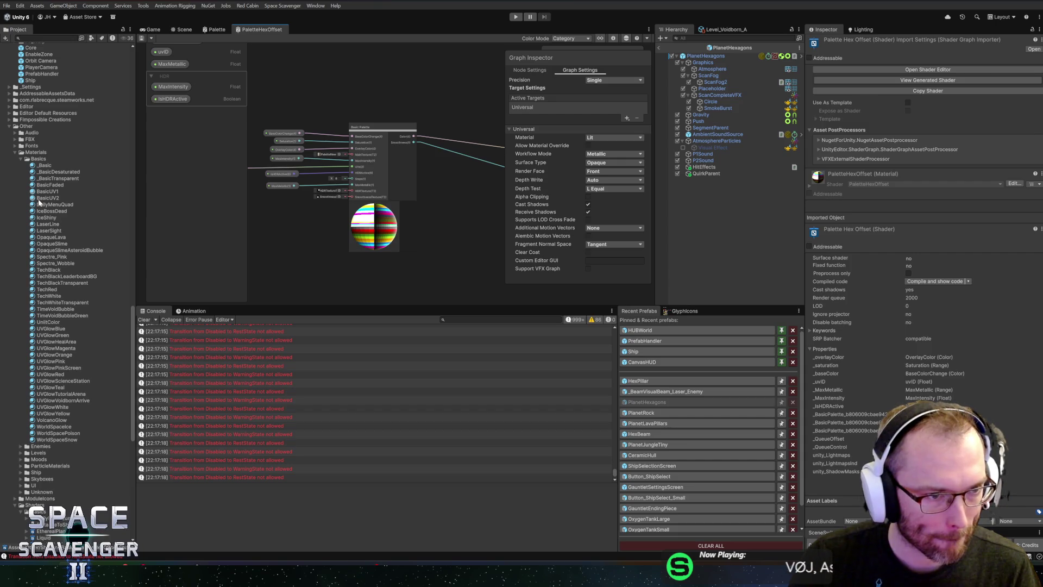
{"action": "left_click", "coordinate": [45, 166]}
{"action": "key", "text": "ctrl+d"}
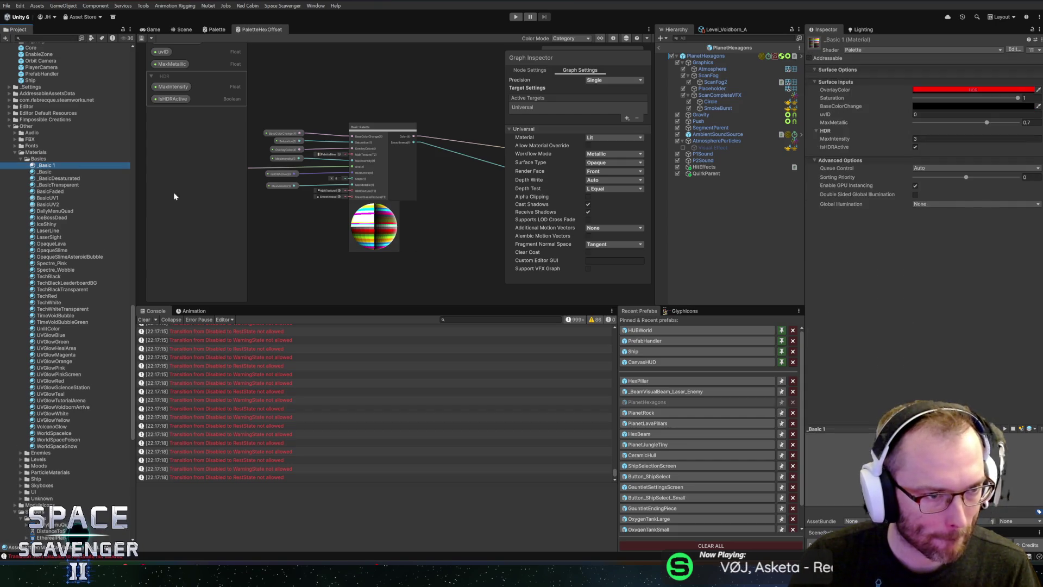
{"action": "key", "text": "F2"}
{"action": "type", "text": "_Basic"}
{"action": "key", "text": "BackSpace"}
{"action": "key", "text": "BackSpace"}
{"action": "key", "text": "BackSpace"}
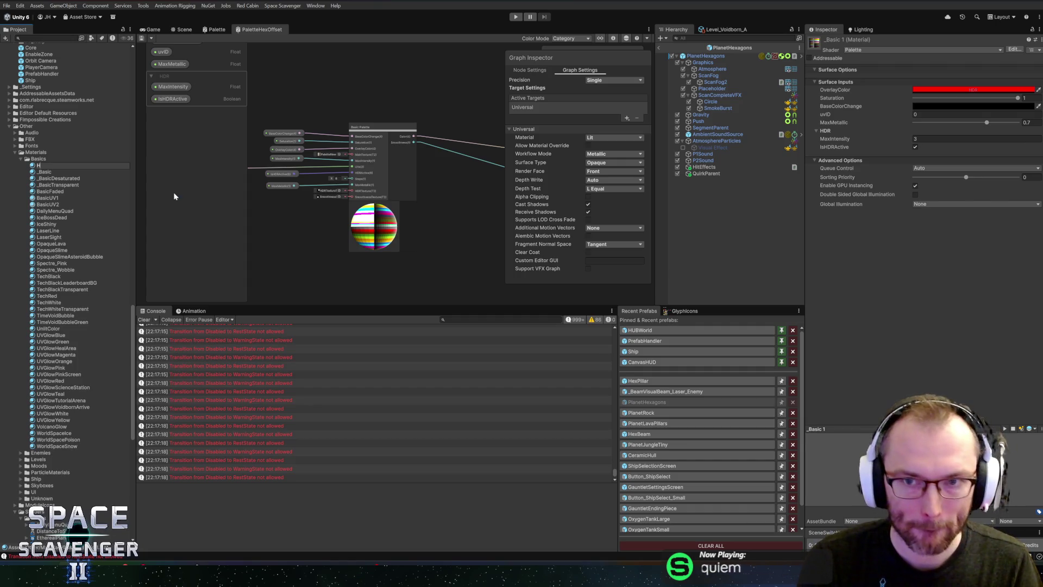
{"action": "type", "text": "xagn"}
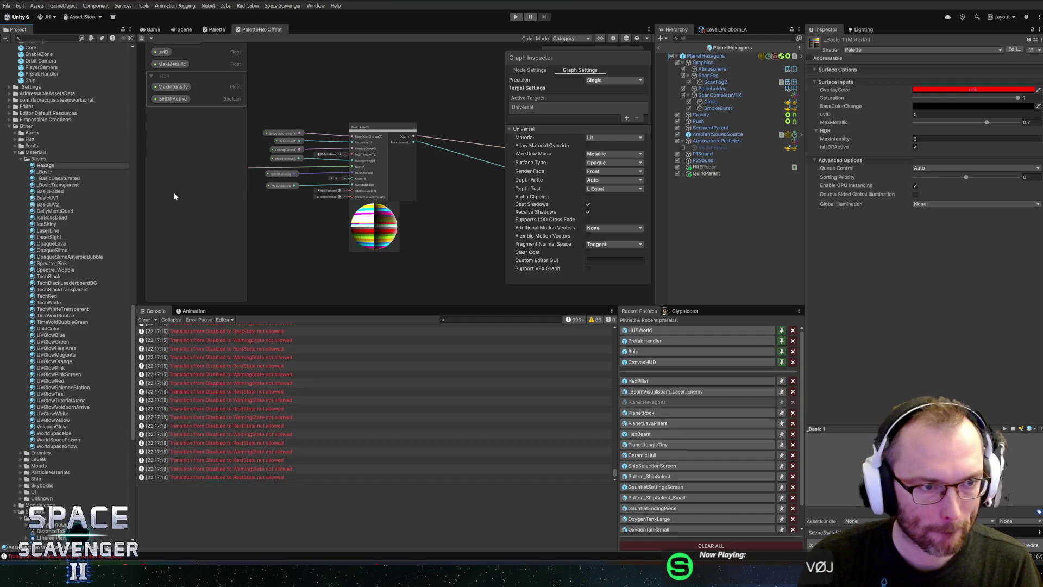
{"action": "key", "text": "BackSpace"}
{"action": "type", "text": "onPlanet"}
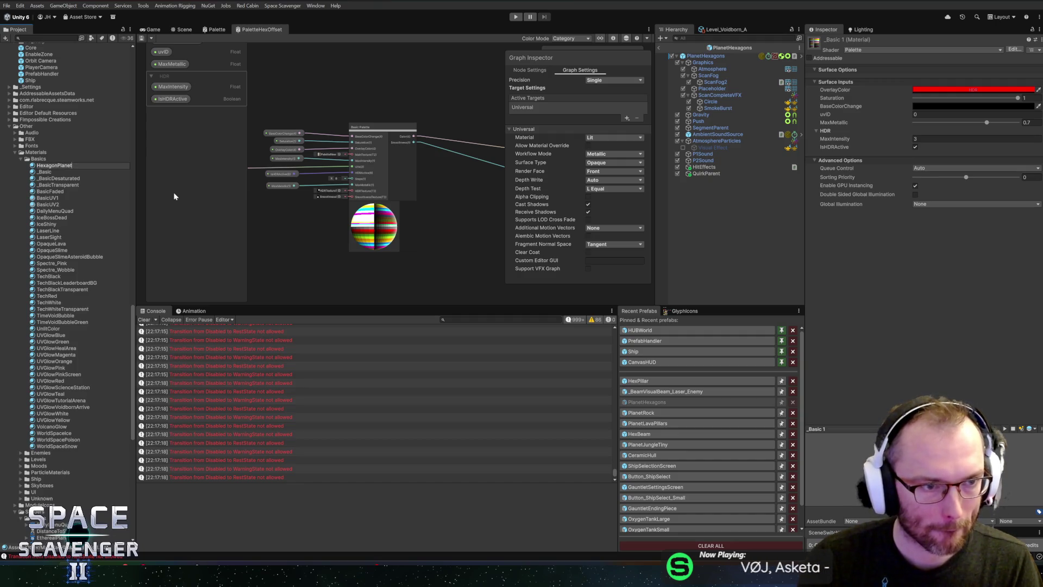
{"action": "key", "text": "Return"}
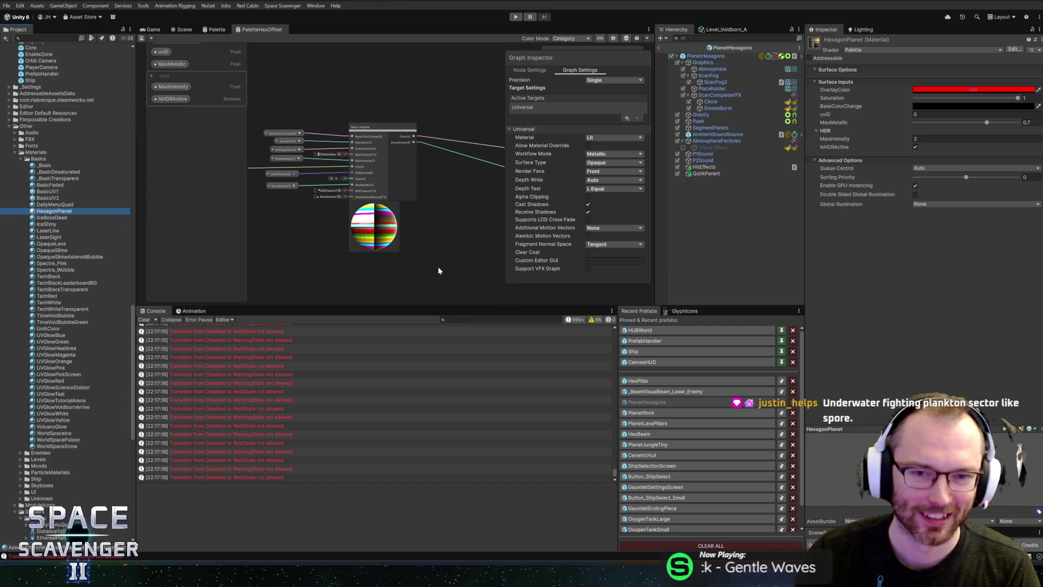
- Enlarge the shader graph area by dragging the Console and Inspector dividers
{"action": "scroll", "coordinate": [435, 256], "scroll_direction": "down", "scroll_amount": 5}
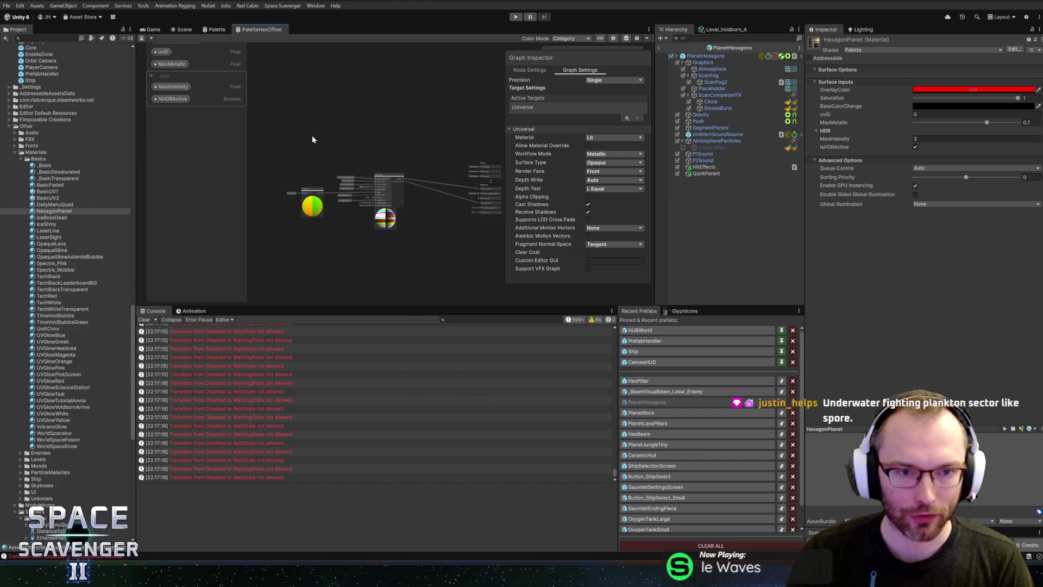
{"action": "left_click_drag", "start_coordinate": [403, 244], "coordinate": [402, 243]}
{"action": "scroll", "coordinate": [416, 204], "scroll_direction": "up", "scroll_amount": 3}
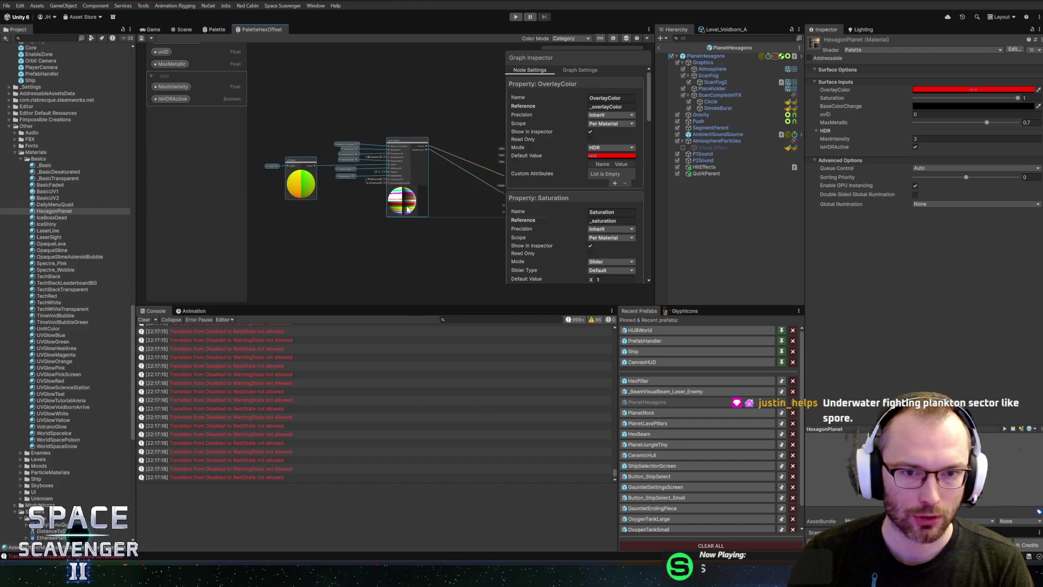
{"action": "mouse_move", "coordinate": [406, 305]}
{"action": "left_mouse_down"}
{"action": "mouse_move", "coordinate": [389, 390]}
{"action": "mouse_move", "coordinate": [402, 410]}
{"action": "left_mouse_up"}
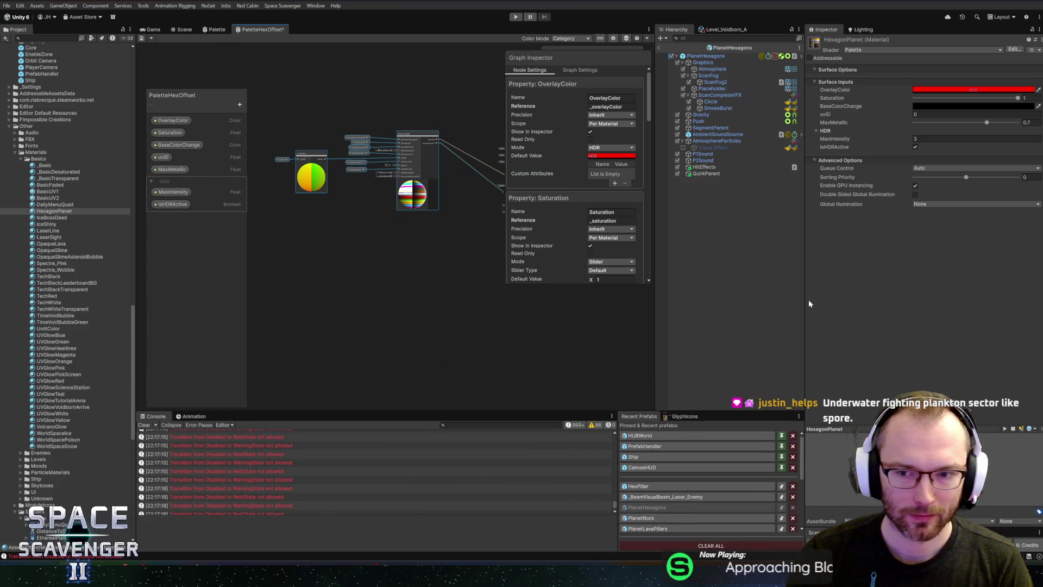
{"action": "left_click_drag", "start_coordinate": [809, 304], "coordinate": [829, 302]}
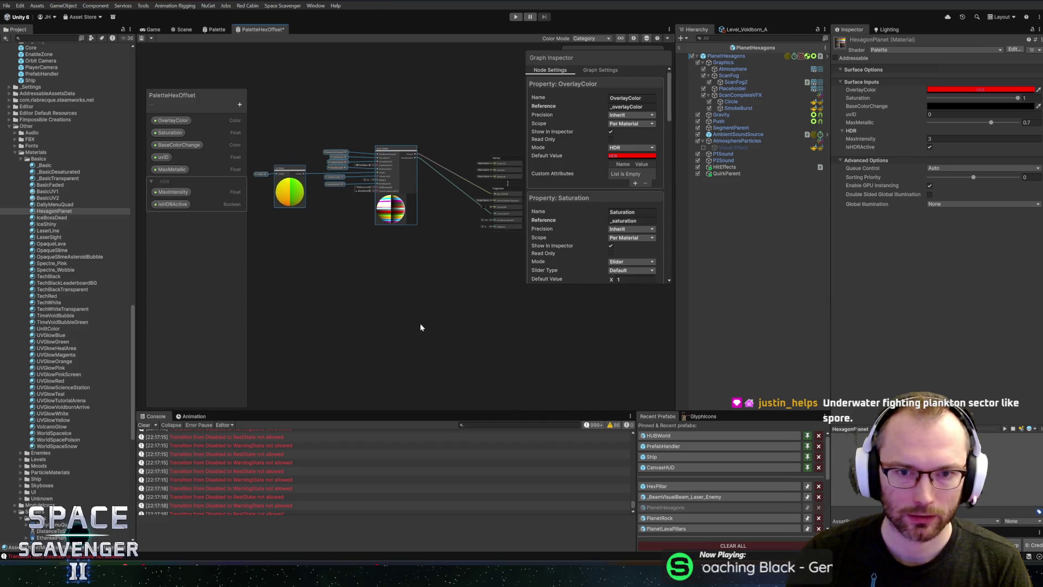
{"action": "mouse_move", "coordinate": [311, 159]}
{"action": "left_mouse_down"}
{"action": "mouse_move", "coordinate": [496, 291]}
{"action": "mouse_move", "coordinate": [501, 271]}
{"action": "mouse_move", "coordinate": [465, 249]}
{"action": "mouse_move", "coordinate": [365, 295]}
{"action": "mouse_move", "coordinate": [235, 272]}
{"action": "mouse_move", "coordinate": [391, 272]}
{"action": "left_mouse_up"}
{"action": "scroll", "coordinate": [364, 294], "scroll_direction": "up", "scroll_amount": 2}
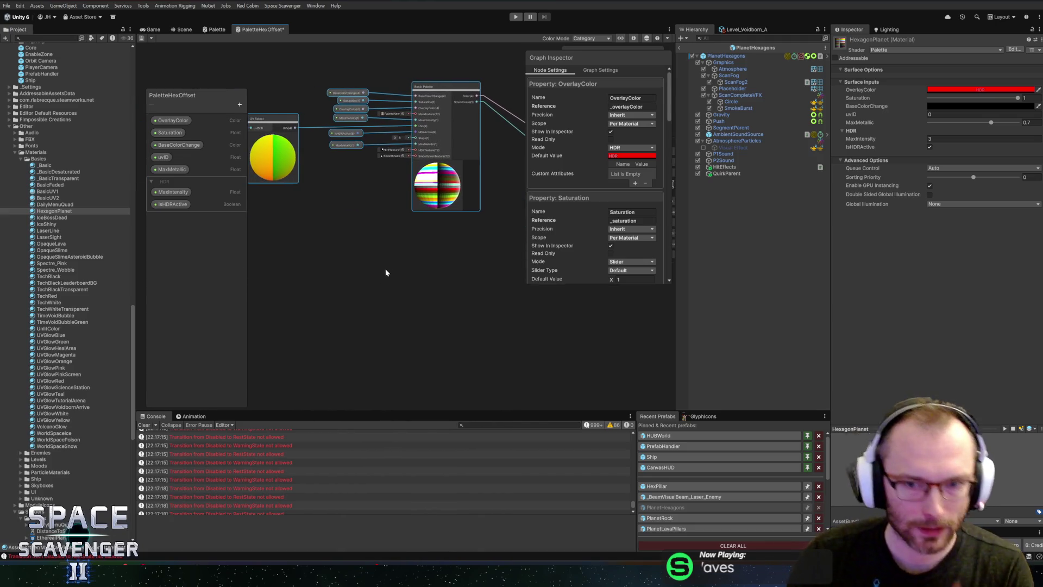
- Add a UV node with Channel set to UV1 and move it up and left
{"action": "right_click", "coordinate": [374, 258]}
{"action": "left_click", "coordinate": [381, 264]}
{"action": "left_click", "coordinate": [381, 266]}
{"action": "left_click", "coordinate": [382, 266]}
{"action": "left_click", "coordinate": [409, 294]}
{"action": "left_click", "coordinate": [413, 306]}
{"action": "left_click_drag", "start_coordinate": [394, 275], "coordinate": [302, 241]}
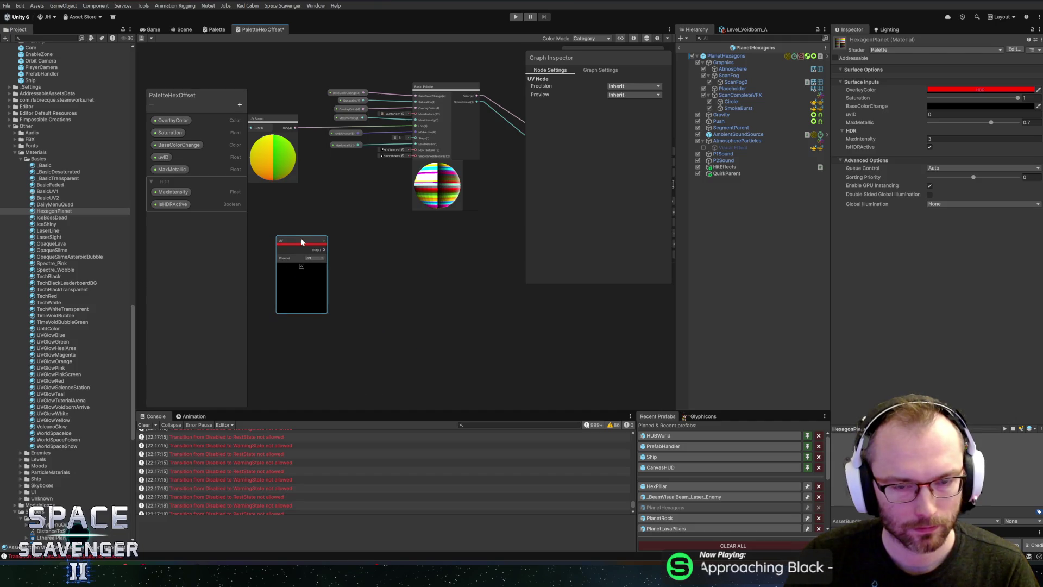
- Shift a group of existing nodes lower in the graph and reselect the UV node
{"action": "scroll", "coordinate": [310, 291], "scroll_direction": "down", "scroll_amount": 3}
{"action": "mouse_move", "coordinate": [286, 110]}
{"action": "left_mouse_down"}
{"action": "mouse_move", "coordinate": [362, 159]}
{"action": "mouse_move", "coordinate": [487, 204]}
{"action": "left_mouse_up"}
{"action": "mouse_move", "coordinate": [413, 179]}
{"action": "left_mouse_down"}
{"action": "mouse_move", "coordinate": [429, 272]}
{"action": "mouse_move", "coordinate": [465, 164]}
{"action": "mouse_move", "coordinate": [345, 188]}
{"action": "left_mouse_up"}
{"action": "left_click", "coordinate": [373, 257]}
{"action": "scroll", "coordinate": [348, 187], "scroll_direction": "up", "scroll_amount": 2}
- Add a Gradient Noise node from the node search and position it
{"action": "right_click", "coordinate": [328, 190]}
{"action": "left_click", "coordinate": [340, 194]}
{"action": "type", "text": "grad"}
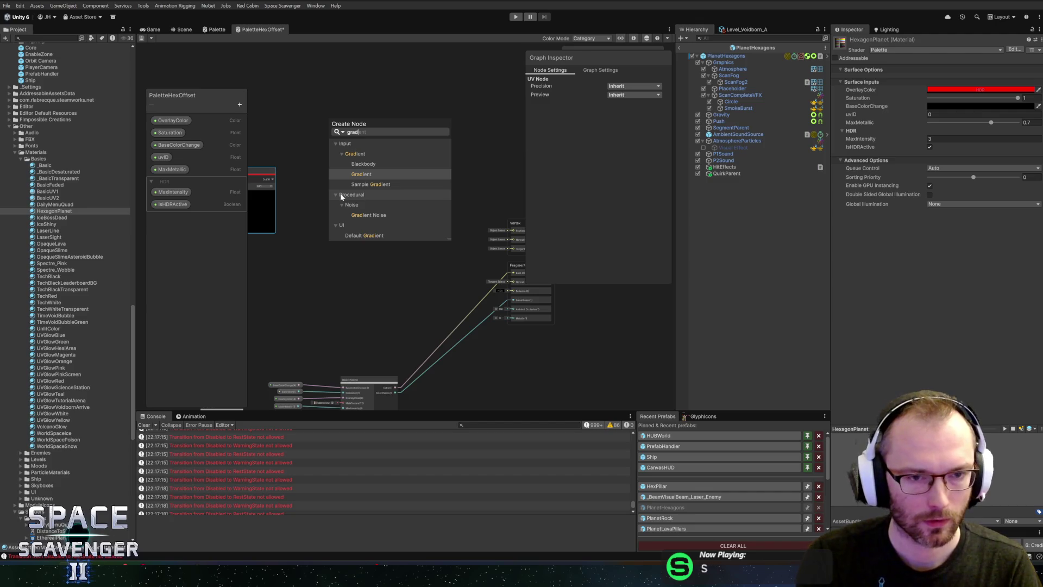
{"action": "type", "text": "ien"}
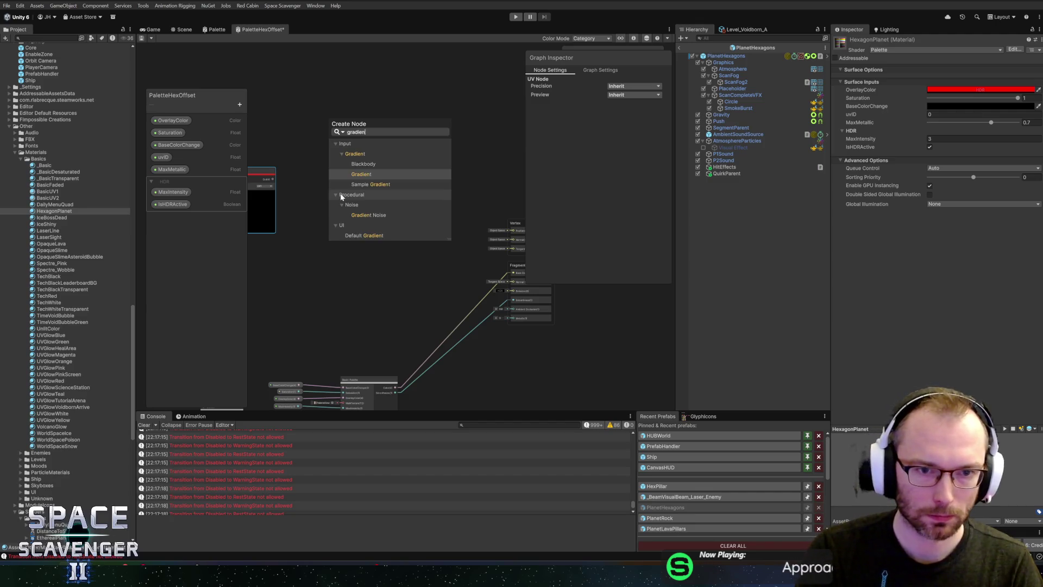
{"action": "key", "text": "Down"}
{"action": "key", "text": "Down"}
{"action": "key", "text": "Down"}
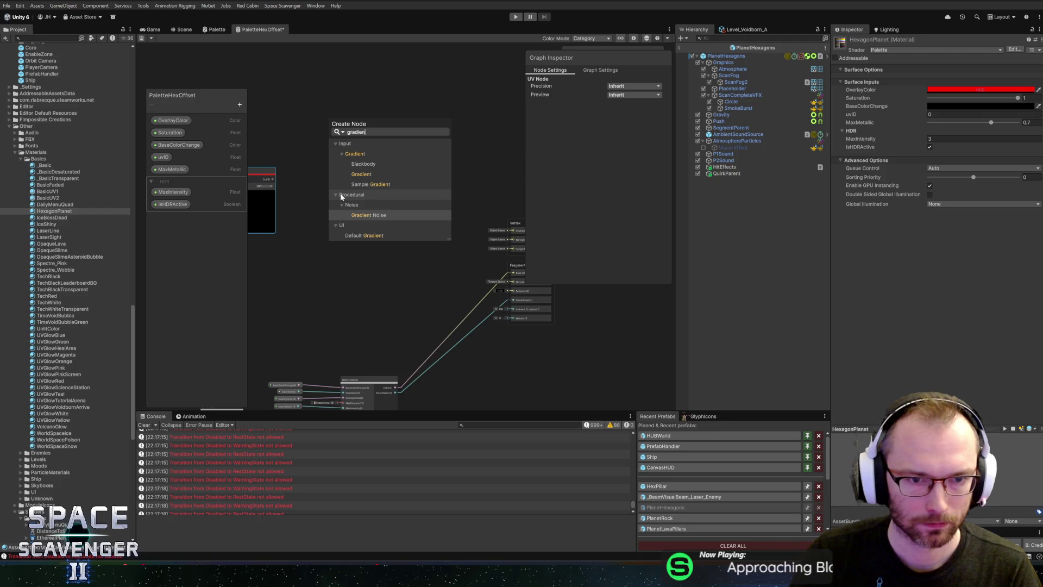
{"action": "key", "text": "Return"}
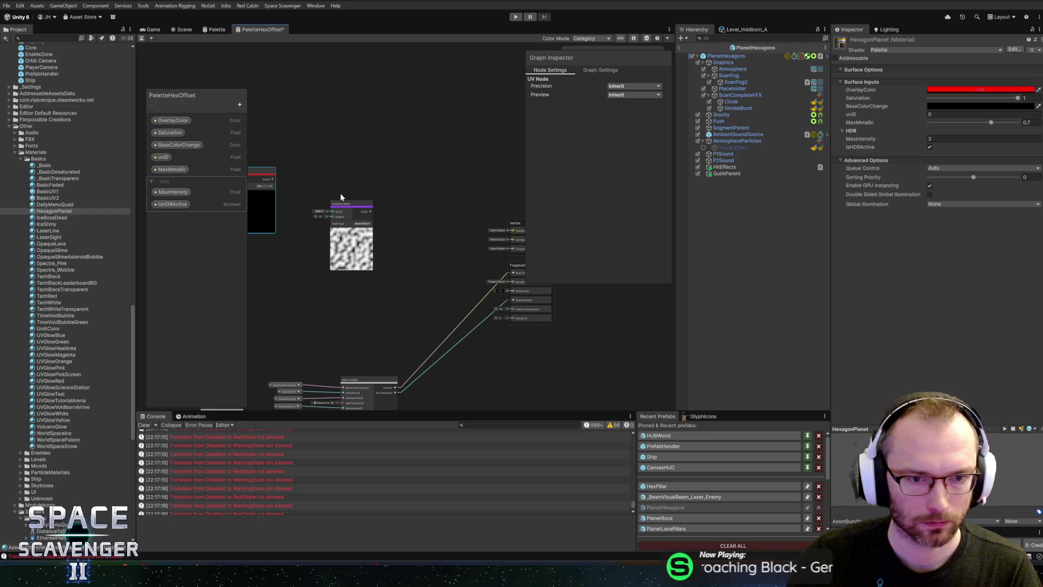
{"action": "left_click_drag", "start_coordinate": [391, 171], "coordinate": [410, 175]}
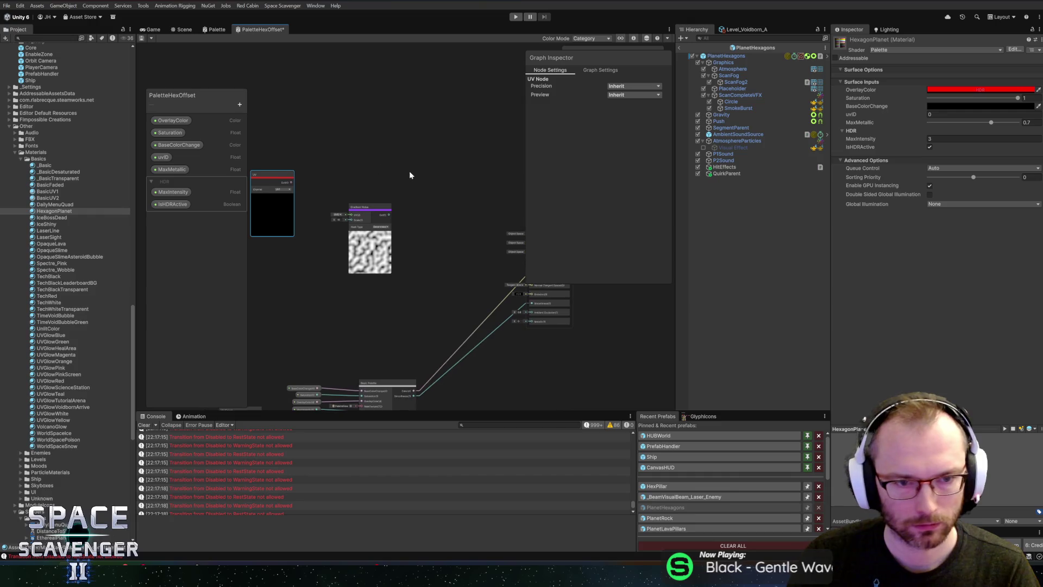
{"action": "left_click_drag", "start_coordinate": [363, 215], "coordinate": [364, 199]}
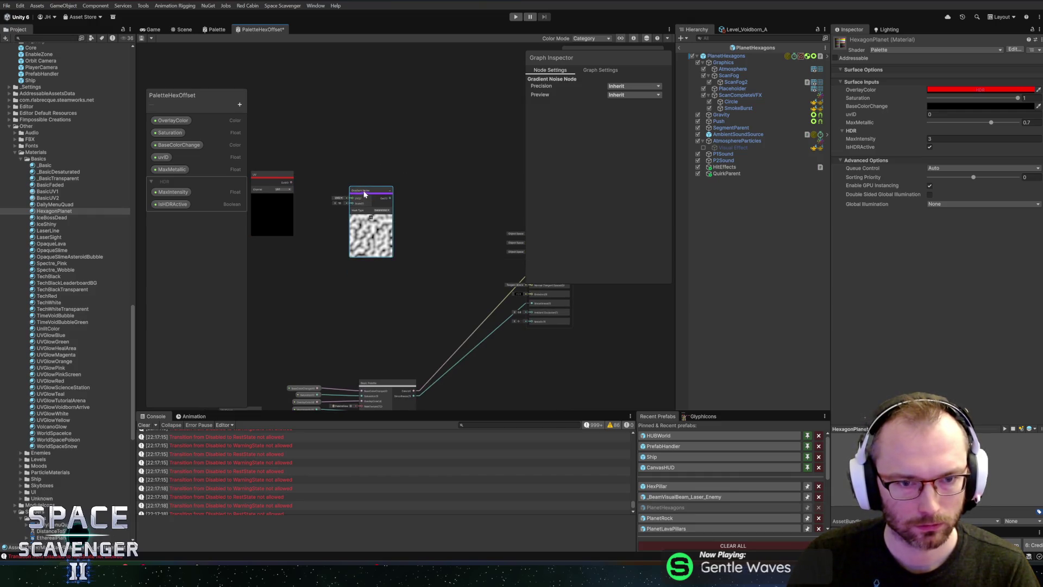
- Add a property category named Offset to the Blackboard
{"action": "left_click", "coordinate": [239, 104]}
{"action": "left_click", "coordinate": [255, 112]}
{"action": "left_click", "coordinate": [170, 217]}
{"action": "type", "text": "Offs"}
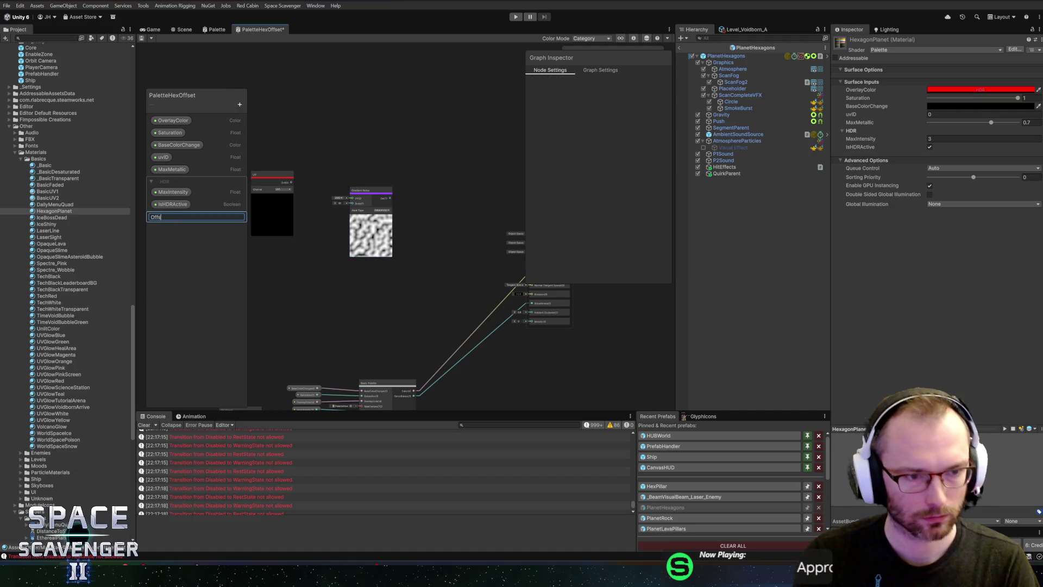
{"action": "type", "text": "et"}
- Add a Float NoiseScale and a Vector2 NoiseSpeed property under Offset
{"action": "left_click", "coordinate": [239, 105]}
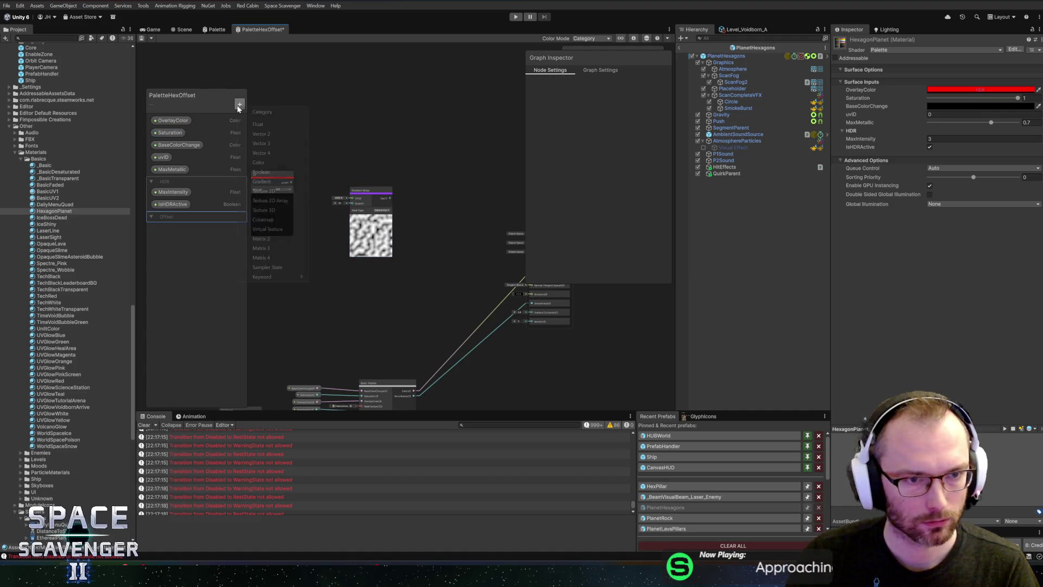
{"action": "left_click", "coordinate": [258, 125]}
{"action": "type", "text": "ile"}
{"action": "key", "text": "BackSpace"}
{"action": "key", "text": "BackSpace"}
{"action": "key", "text": "BackSpace"}
{"action": "type", "text": "NoiseScale"}
{"action": "key", "text": "Return"}
{"action": "left_click", "coordinate": [239, 105]}
{"action": "left_click", "coordinate": [256, 129]}
{"action": "type", "text": "NoiseSpeed"}
{"action": "key", "text": "Return"}
- Add a Time node and move it up and left
{"action": "mouse_move", "coordinate": [311, 264]}
{"action": "left_mouse_down"}
{"action": "mouse_move", "coordinate": [360, 261]}
{"action": "mouse_move", "coordinate": [319, 252]}
{"action": "left_mouse_up"}
{"action": "right_click", "coordinate": [361, 261]}
{"action": "left_click", "coordinate": [372, 263]}
{"action": "type", "text": "time"}
{"action": "key", "text": "Return"}
{"action": "left_click_drag", "start_coordinate": [184, 239], "coordinate": [306, 286]}
- Add a Multiply node with Time in A and NoiseSpeed in B
{"action": "right_click", "coordinate": [353, 266]}
{"action": "left_click", "coordinate": [373, 272]}
{"action": "type", "text": "multiply"}
{"action": "key", "text": "Return"}
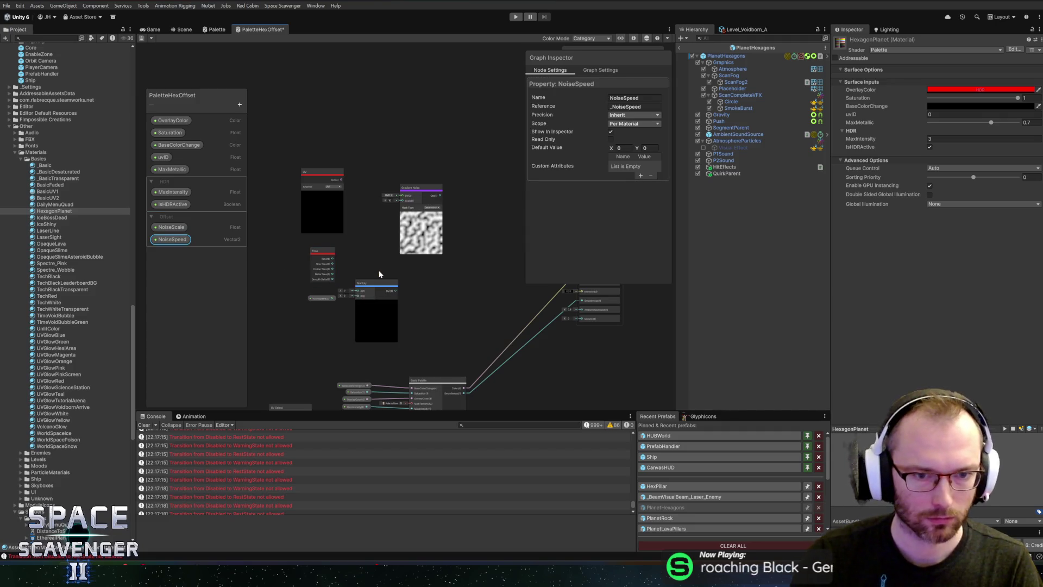
{"action": "scroll", "coordinate": [379, 274], "scroll_direction": "up", "scroll_amount": 3}
{"action": "left_click_drag", "start_coordinate": [299, 315], "coordinate": [341, 312]}
{"action": "left_click_drag", "start_coordinate": [299, 251], "coordinate": [341, 303]}
- Arrange the Time, NoiseSpeed and Multiply nodes together, hiding Time's unused outputs
{"action": "mouse_move", "coordinate": [255, 231]}
{"action": "left_mouse_down"}
{"action": "mouse_move", "coordinate": [350, 331]}
{"action": "mouse_move", "coordinate": [299, 288]}
{"action": "left_mouse_up"}
{"action": "left_click_drag", "start_coordinate": [343, 200], "coordinate": [413, 246]}
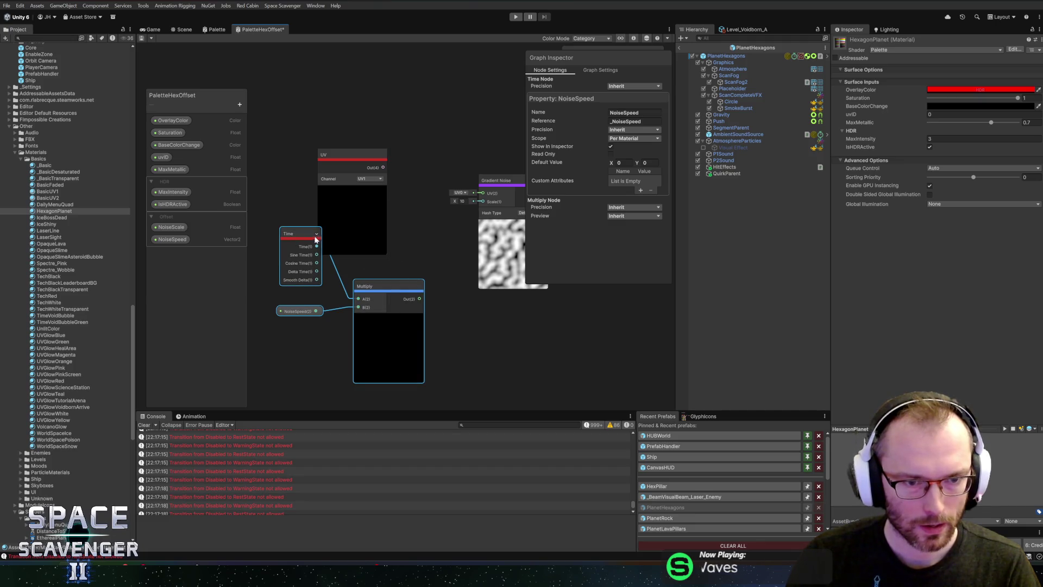
{"action": "left_click", "coordinate": [316, 234]}
{"action": "mouse_move", "coordinate": [299, 237]}
{"action": "left_mouse_down"}
{"action": "mouse_move", "coordinate": [312, 302]}
{"action": "mouse_move", "coordinate": [392, 340]}
{"action": "mouse_move", "coordinate": [359, 319]}
{"action": "left_mouse_up"}
{"action": "left_click", "coordinate": [288, 220]}
{"action": "left_click", "coordinate": [408, 264]}
{"action": "key", "text": "space"}
{"action": "key", "text": "Escape"}
{"action": "left_click", "coordinate": [371, 298]}
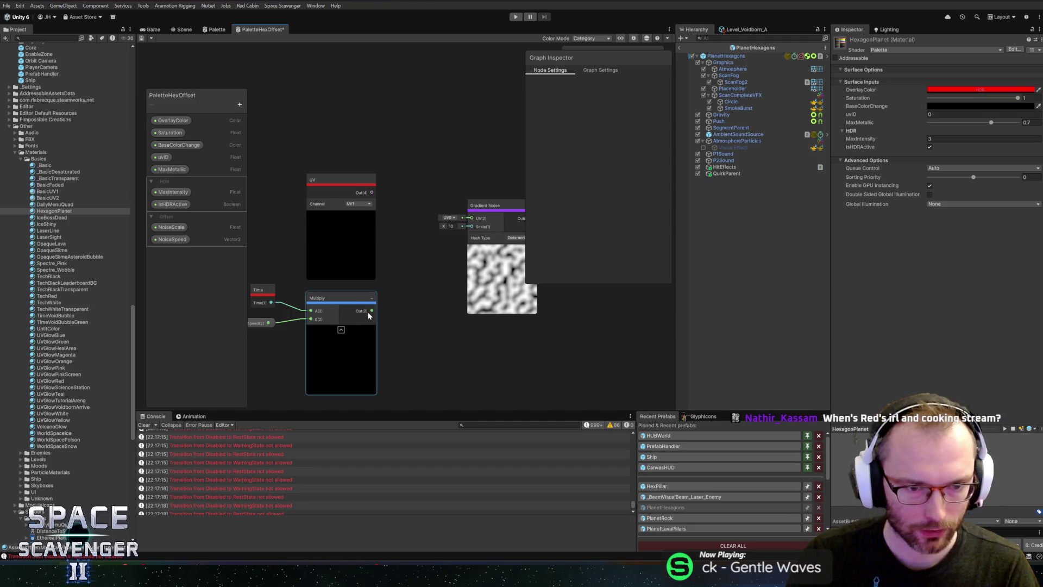
- Add a node from the 'sample' search results, then delete it
{"action": "right_click", "coordinate": [399, 305]}
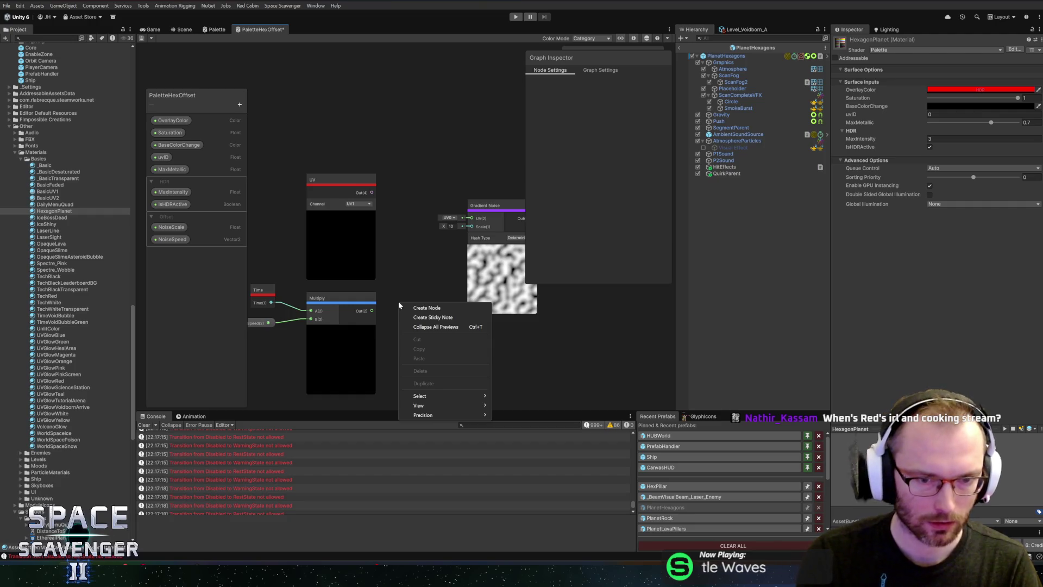
{"action": "left_click", "coordinate": [406, 306]}
{"action": "type", "text": "sample"}
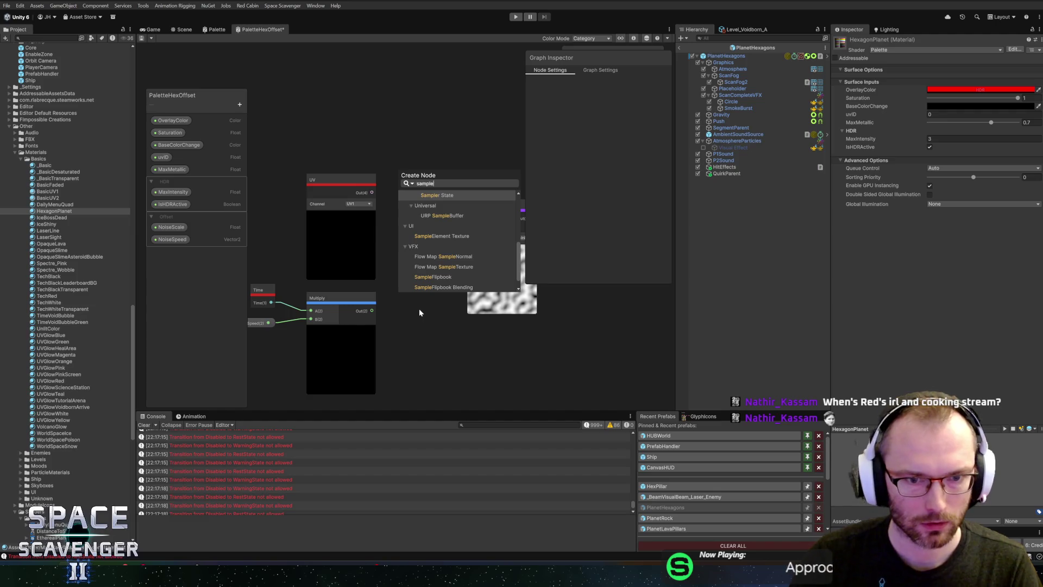
{"action": "scroll", "coordinate": [448, 239], "scroll_direction": "up", "scroll_amount": 5}
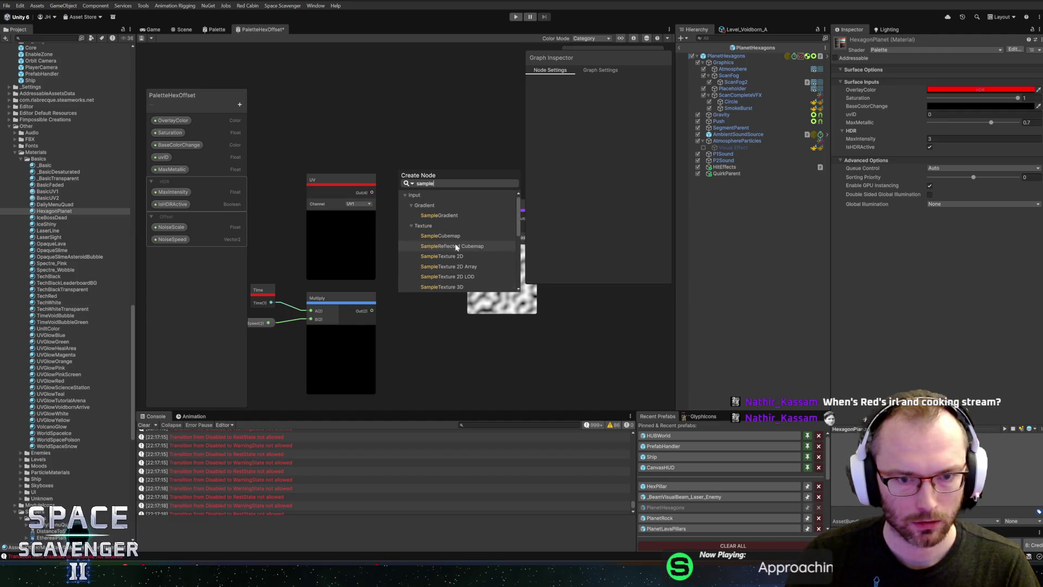
{"action": "scroll", "coordinate": [449, 221], "scroll_direction": "down", "scroll_amount": 4}
{"action": "double_click", "coordinate": [449, 221]}
{"action": "key", "text": "Delete"}
- Add a Tiling And Offset node with the Multiply output driving its Offset
{"action": "right_click", "coordinate": [424, 132]}
{"action": "left_click", "coordinate": [452, 139]}
{"action": "type", "text": "tiling"}
{"action": "key", "text": "Return"}
{"action": "mouse_move", "coordinate": [373, 311]}
{"action": "left_mouse_down"}
{"action": "mouse_move", "coordinate": [424, 239]}
{"action": "mouse_move", "coordinate": [431, 177]}
{"action": "left_mouse_up"}
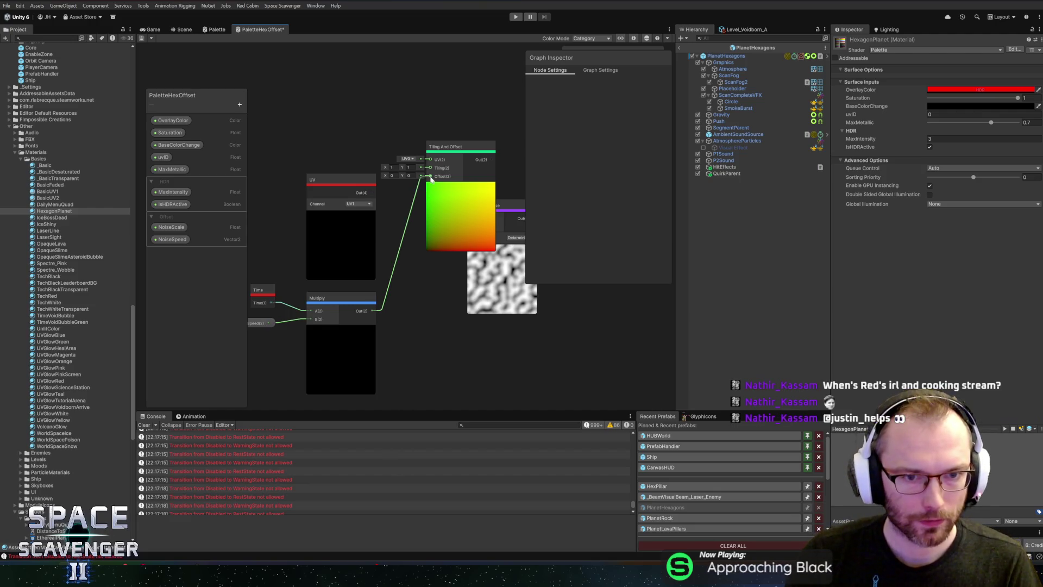
- Rearrange the UV, Tiling And Offset and Gradient Noise nodes into a tidy layout
{"action": "left_click_drag", "start_coordinate": [341, 182], "coordinate": [278, 113]}
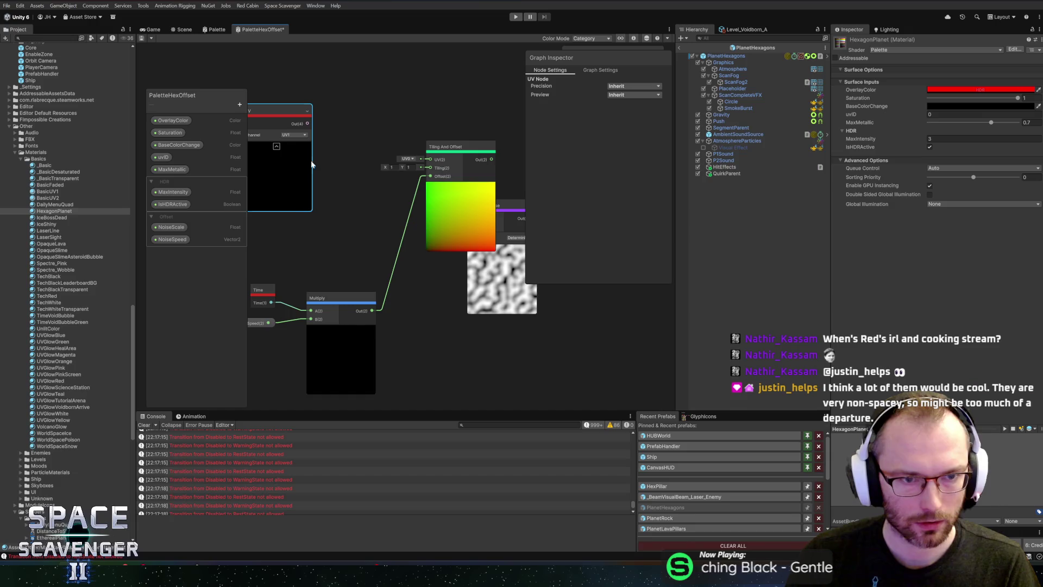
{"action": "left_click_drag", "start_coordinate": [304, 163], "coordinate": [333, 124]}
{"action": "mouse_move", "coordinate": [462, 146]}
{"action": "left_mouse_down"}
{"action": "mouse_move", "coordinate": [380, 179]}
{"action": "mouse_move", "coordinate": [373, 170]}
{"action": "left_mouse_up"}
{"action": "mouse_move", "coordinate": [334, 259]}
{"action": "left_mouse_down"}
{"action": "mouse_move", "coordinate": [435, 329]}
{"action": "mouse_move", "coordinate": [371, 322]}
{"action": "left_mouse_up"}
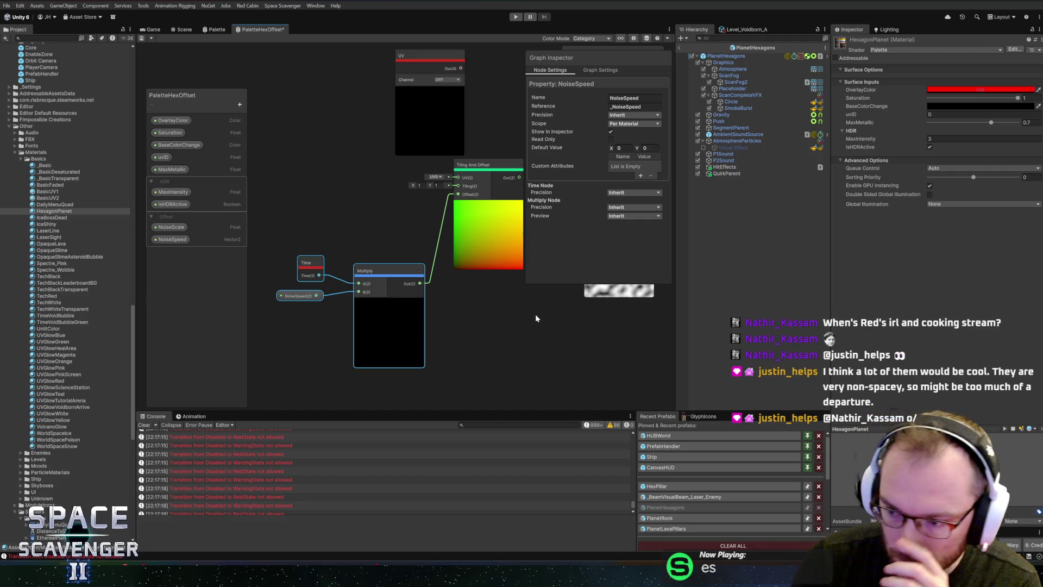
{"action": "left_click_drag", "start_coordinate": [554, 327], "coordinate": [428, 326]}
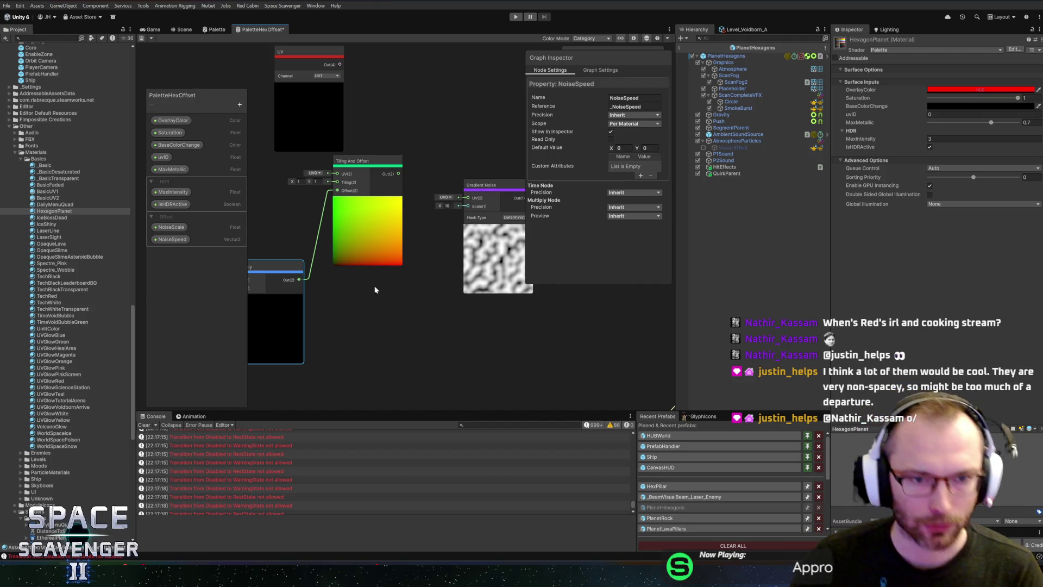
{"action": "left_click_drag", "start_coordinate": [366, 313], "coordinate": [441, 354]}
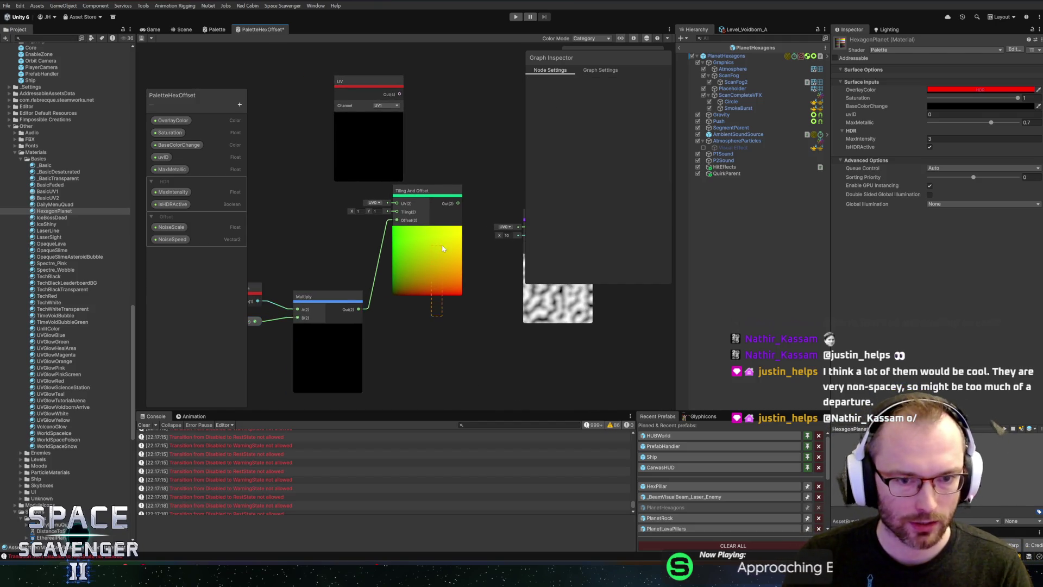
{"action": "mouse_move", "coordinate": [413, 233]}
{"action": "left_mouse_down"}
{"action": "mouse_move", "coordinate": [403, 287]}
{"action": "mouse_move", "coordinate": [411, 324]}
{"action": "left_mouse_up"}
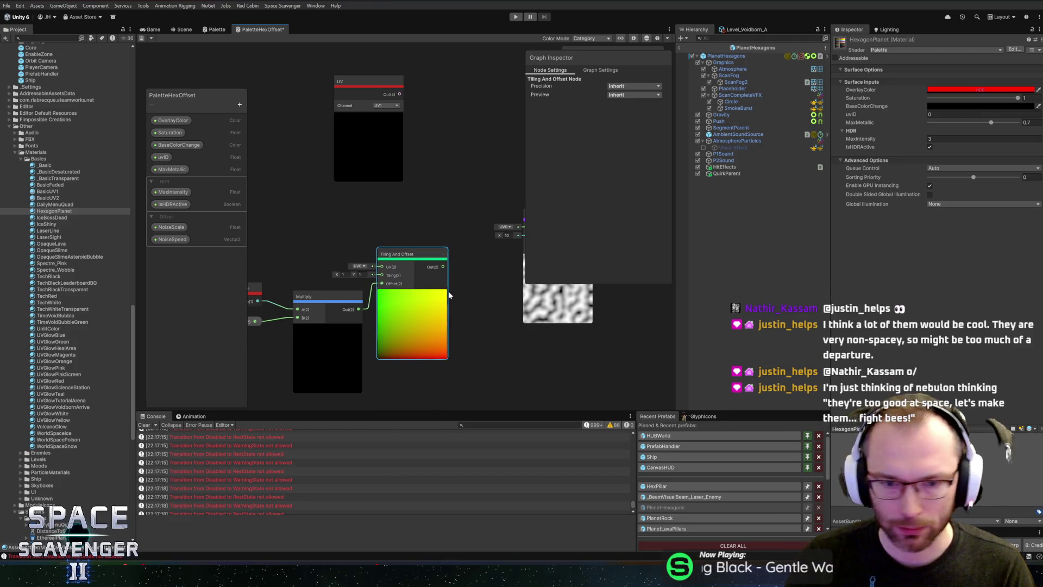
{"action": "left_click_drag", "start_coordinate": [449, 291], "coordinate": [404, 329]}
{"action": "left_click_drag", "start_coordinate": [496, 326], "coordinate": [453, 320]}
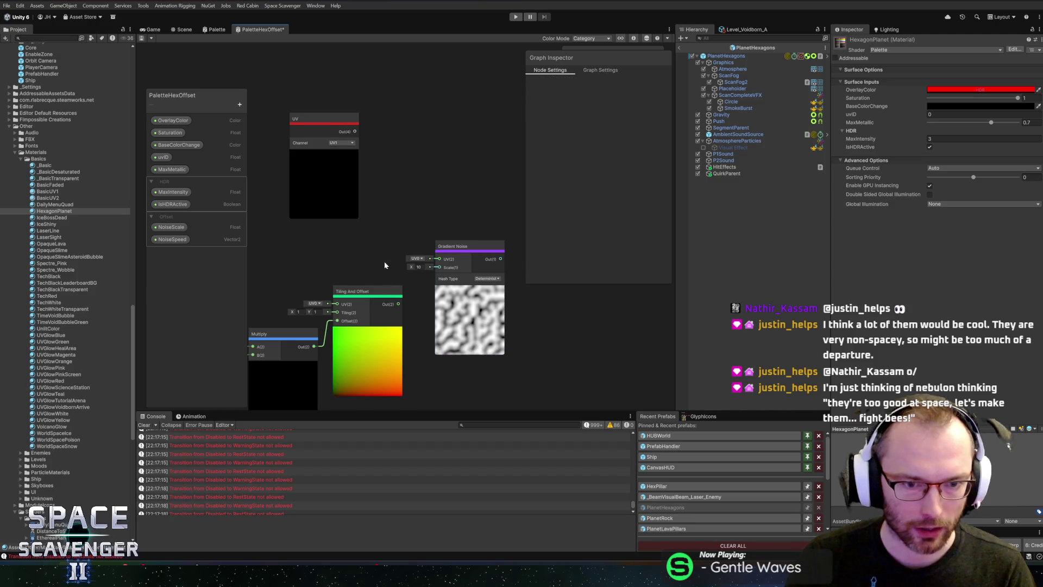
- Wire NoiseScale into Gradient Noise's Scale and Tiling And Offset into its UV
{"action": "left_click_drag", "start_coordinate": [384, 270], "coordinate": [395, 277]}
{"action": "left_click", "coordinate": [330, 183]}
{"action": "left_click", "coordinate": [331, 246]}
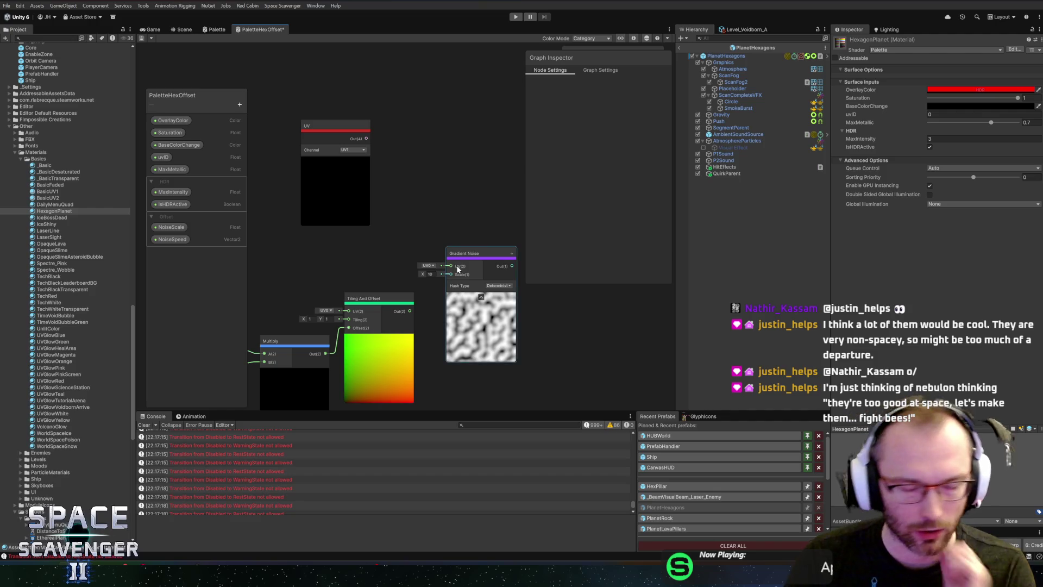
{"action": "mouse_move", "coordinate": [171, 228]}
{"action": "left_mouse_down"}
{"action": "mouse_move", "coordinate": [329, 271]}
{"action": "mouse_move", "coordinate": [454, 278]}
{"action": "left_mouse_up"}
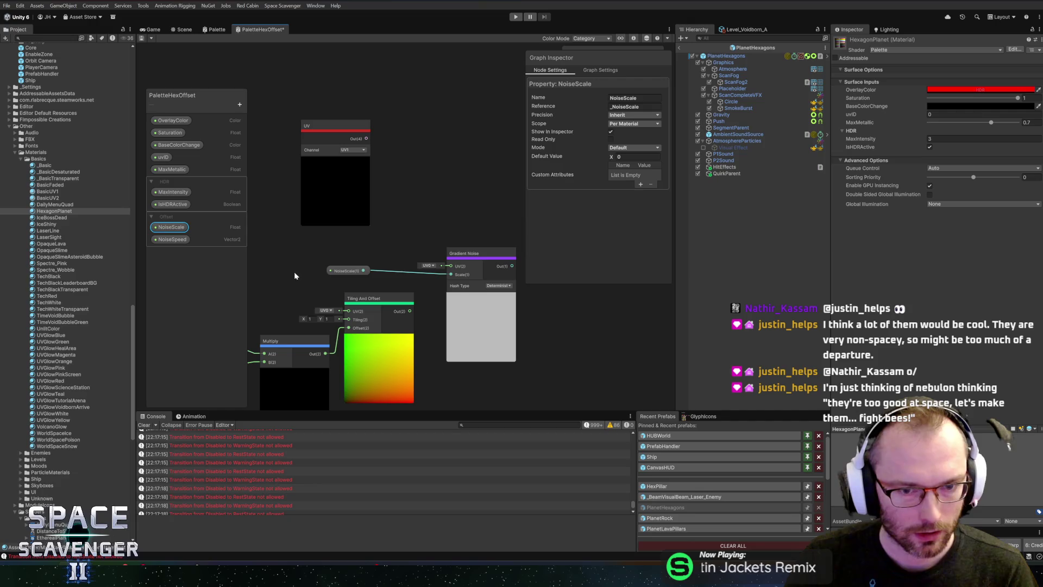
{"action": "mouse_move", "coordinate": [336, 271]}
{"action": "left_mouse_down"}
{"action": "mouse_move", "coordinate": [374, 409]}
{"action": "mouse_move", "coordinate": [383, 349]}
{"action": "left_mouse_up"}
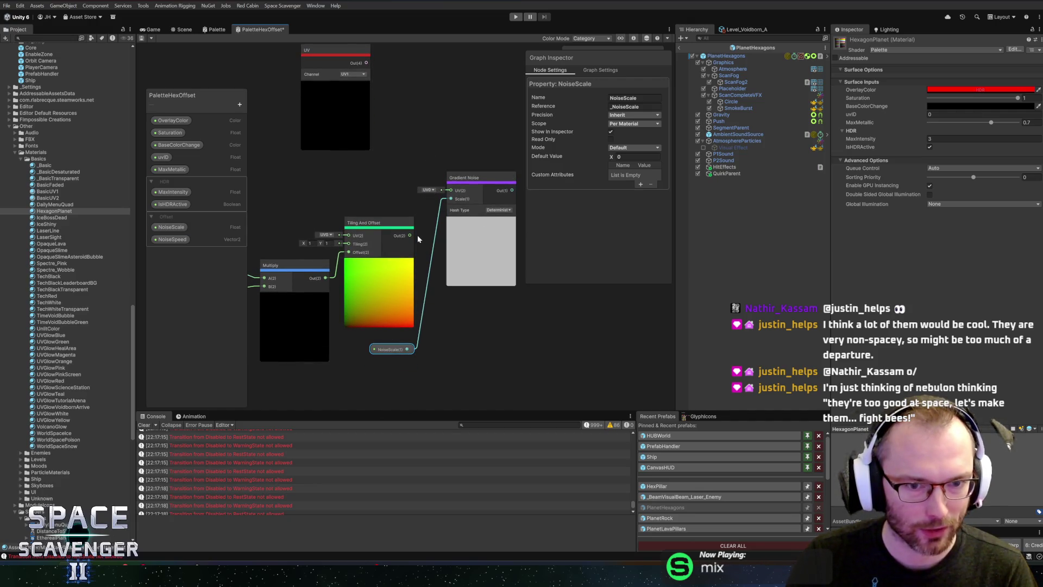
{"action": "left_click_drag", "start_coordinate": [410, 235], "coordinate": [451, 190]}
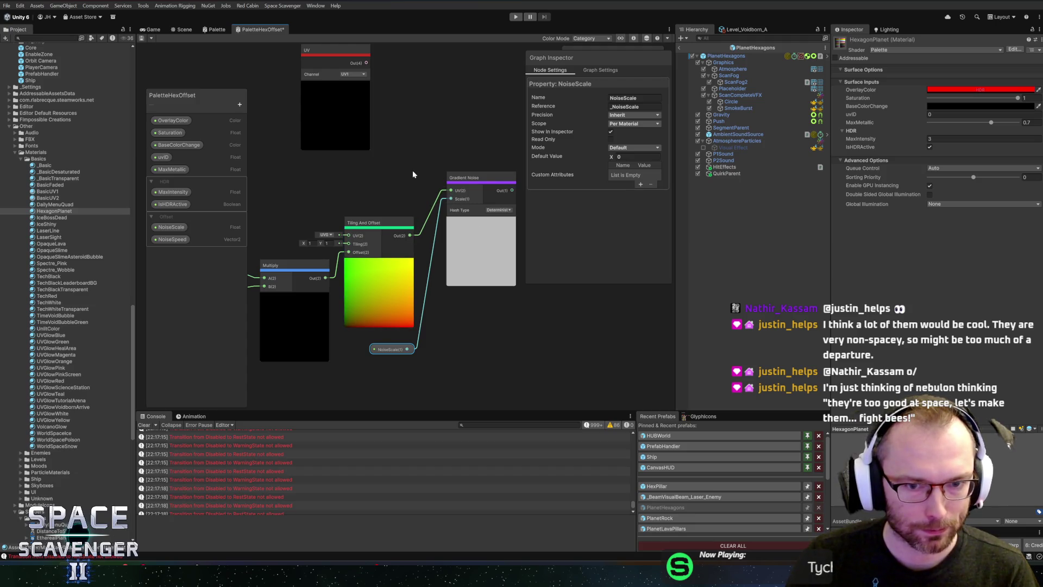
- Set NoiseScale's default value to 10, then start a Multiply node from the UV output
{"action": "left_click", "coordinate": [171, 227]}
{"action": "left_click", "coordinate": [633, 156]}
{"action": "type", "text": "10"}
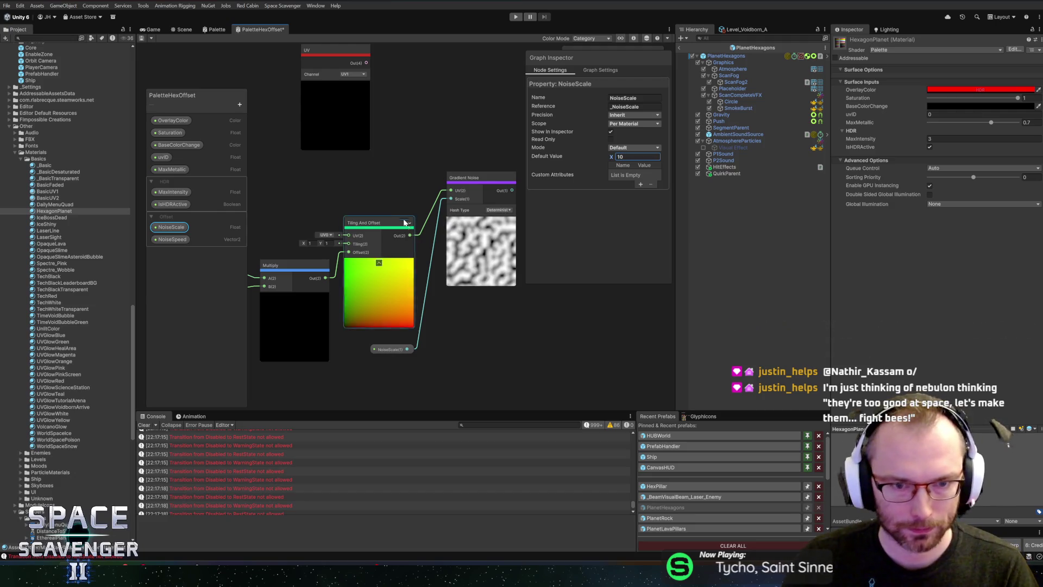
{"action": "mouse_move", "coordinate": [291, 161]}
{"action": "left_mouse_down"}
{"action": "mouse_move", "coordinate": [448, 160]}
{"action": "mouse_move", "coordinate": [409, 158]}
{"action": "left_mouse_up"}
{"action": "left_click_drag", "start_coordinate": [433, 100], "coordinate": [469, 175]}
{"action": "type", "text": "mult"}
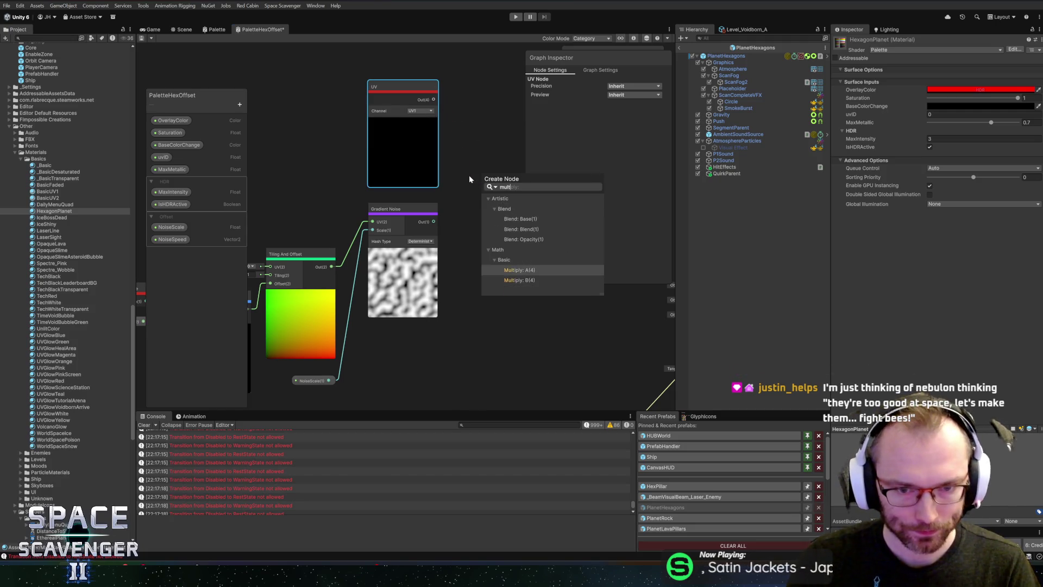
- Feed UV and Gradient Noise into a Multiply, then add a second Multiply from its output
{"action": "key", "text": "Return"}
{"action": "left_click_drag", "start_coordinate": [434, 222], "coordinate": [482, 202]}
{"action": "left_click_drag", "start_coordinate": [494, 244], "coordinate": [479, 255]}
{"action": "key", "text": "f"}
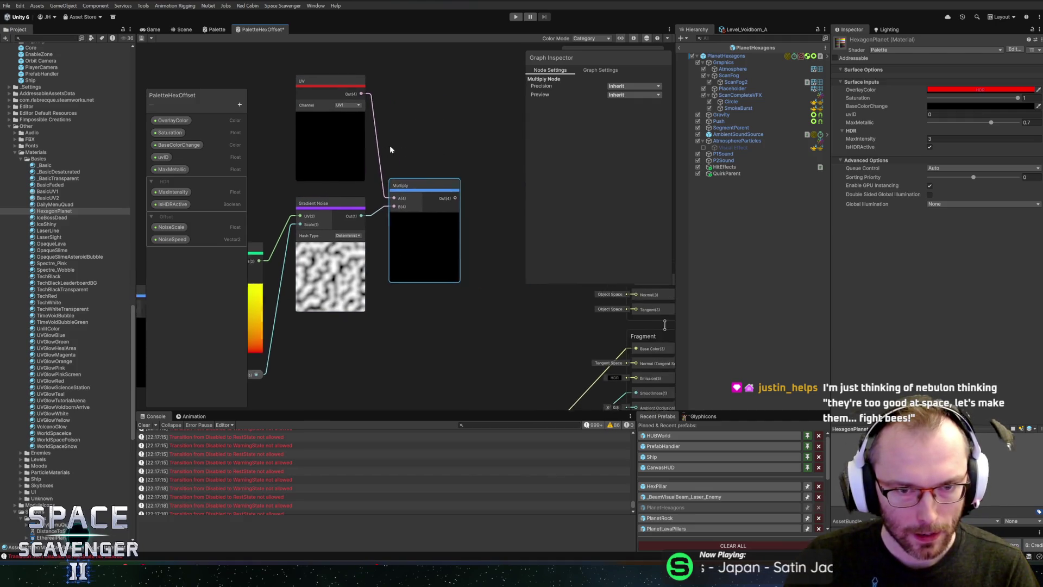
{"action": "mouse_move", "coordinate": [433, 198]}
{"action": "left_mouse_down"}
{"action": "mouse_move", "coordinate": [473, 216]}
{"action": "mouse_move", "coordinate": [480, 237]}
{"action": "left_mouse_up"}
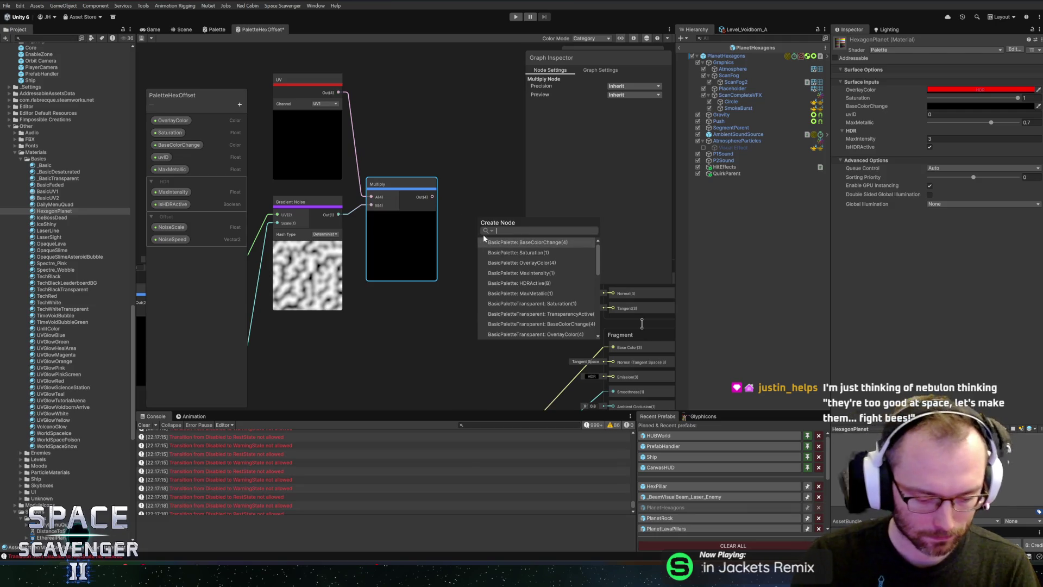
{"action": "type", "text": "multiply"}
{"action": "key", "text": "Return"}
- Add a Position node and set its Space to Object
{"action": "right_click", "coordinate": [481, 190]}
{"action": "left_click", "coordinate": [483, 195]}
{"action": "type", "text": "position"}
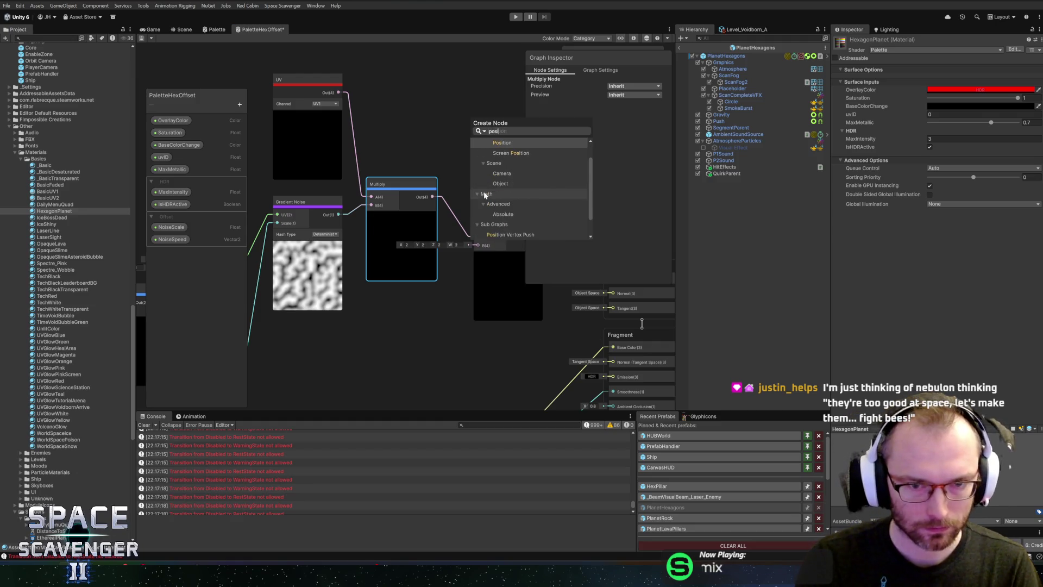
{"action": "key", "text": "Return"}
{"action": "mouse_move", "coordinate": [484, 205]}
{"action": "left_mouse_down"}
{"action": "mouse_move", "coordinate": [294, 333]}
{"action": "mouse_move", "coordinate": [261, 333]}
{"action": "mouse_move", "coordinate": [375, 59]}
{"action": "mouse_move", "coordinate": [387, 52]}
{"action": "mouse_move", "coordinate": [432, 210]}
{"action": "mouse_move", "coordinate": [380, 171]}
{"action": "mouse_move", "coordinate": [325, 165]}
{"action": "mouse_move", "coordinate": [384, 163]}
{"action": "left_mouse_up"}
{"action": "left_click", "coordinate": [385, 174]}
{"action": "left_click", "coordinate": [391, 184]}
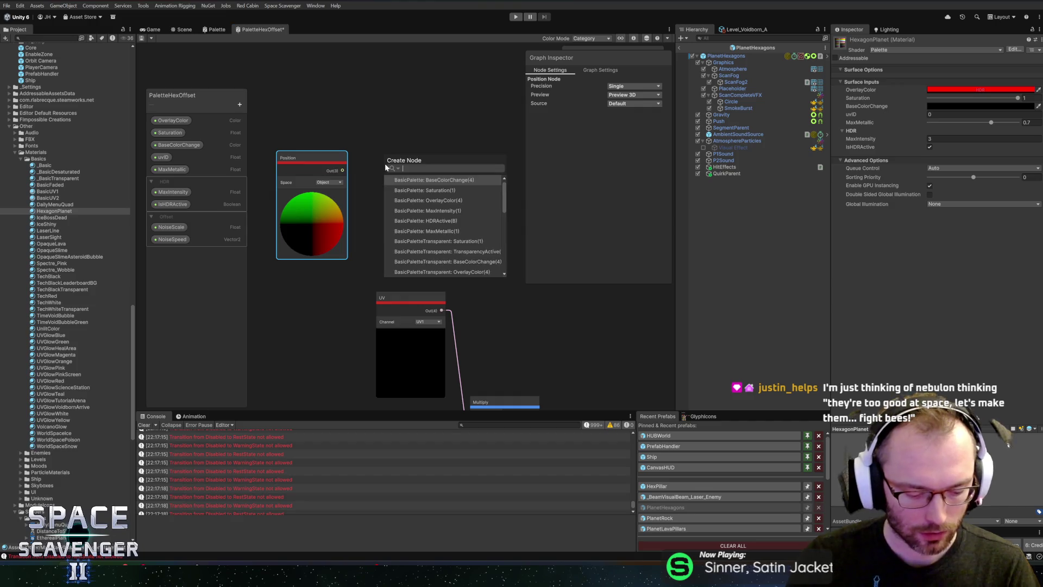
- Add a Subtract node wired from the Object-space Position output
{"action": "type", "text": "subtr"}
{"action": "key", "text": "Return"}
{"action": "left_click_drag", "start_coordinate": [305, 198], "coordinate": [314, 248]}
- Add a second Position node, keep it in World space, and move it up-left
{"action": "right_click", "coordinate": [304, 118]}
{"action": "left_click", "coordinate": [326, 124]}
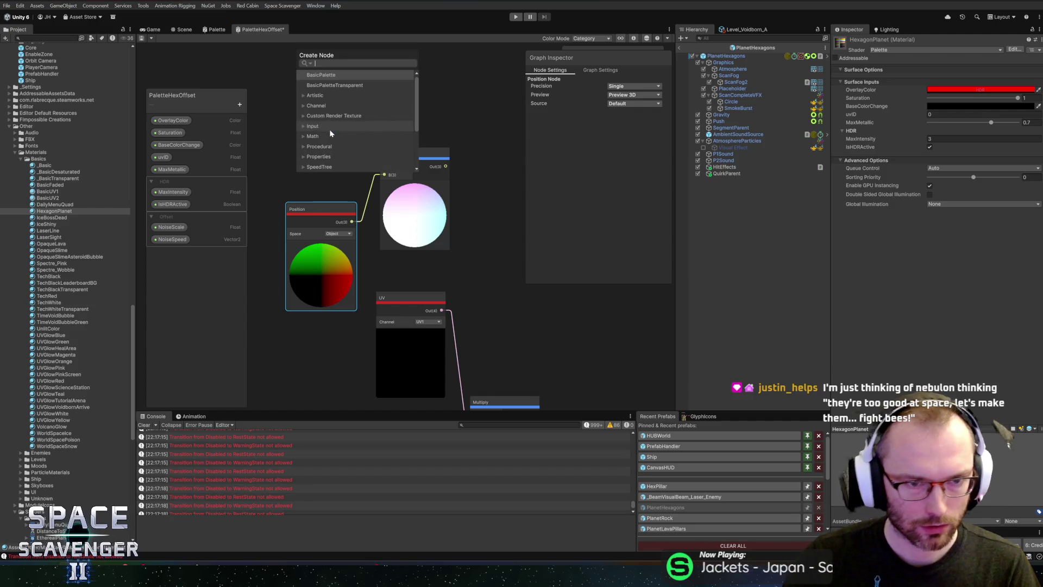
{"action": "type", "text": "o"}
{"action": "key", "text": "BackSpace"}
{"action": "type", "text": "position"}
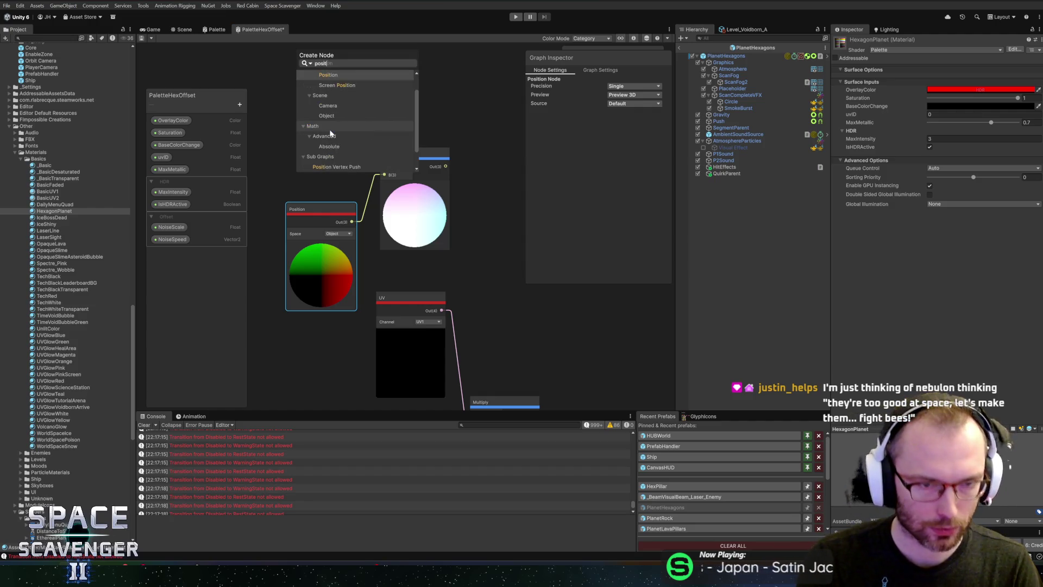
{"action": "key", "text": "Down"}
{"action": "key", "text": "Down"}
{"action": "key", "text": "Down"}
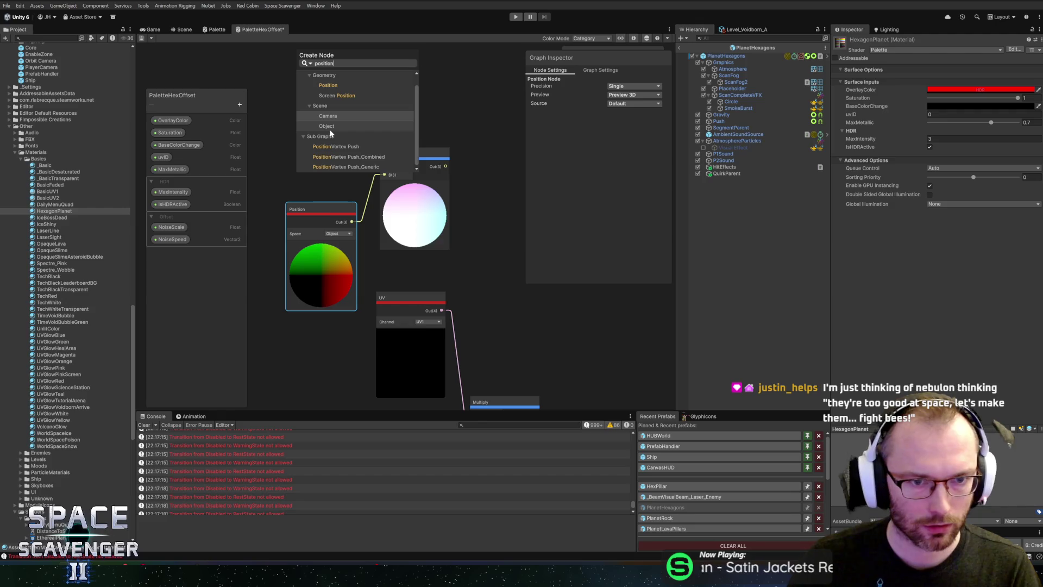
{"action": "key", "text": "Up"}
{"action": "key", "text": "Up"}
{"action": "scroll", "coordinate": [352, 138], "scroll_direction": "up", "scroll_amount": 1}
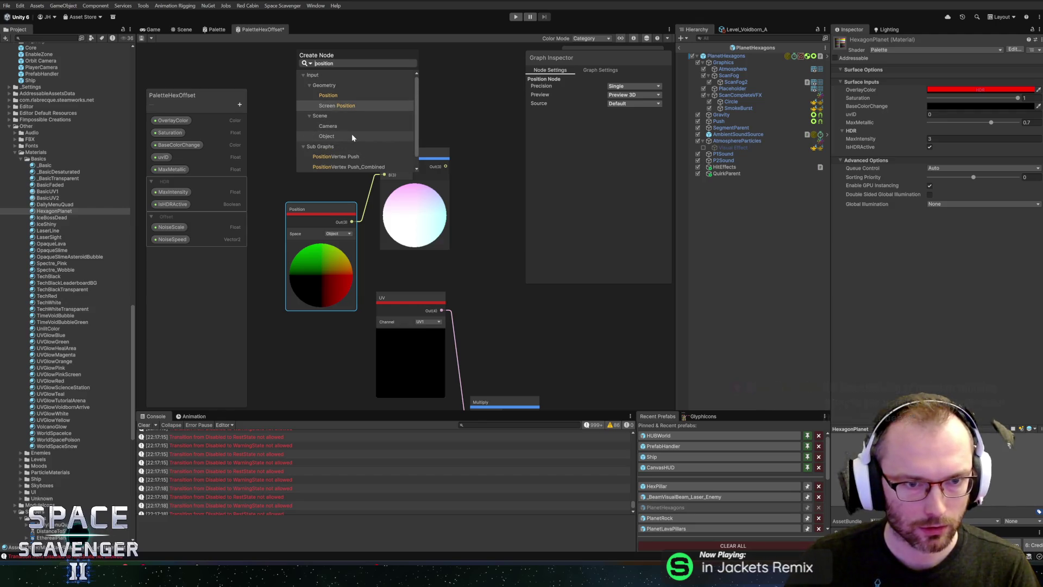
{"action": "left_click", "coordinate": [350, 97]}
{"action": "left_click", "coordinate": [350, 162]}
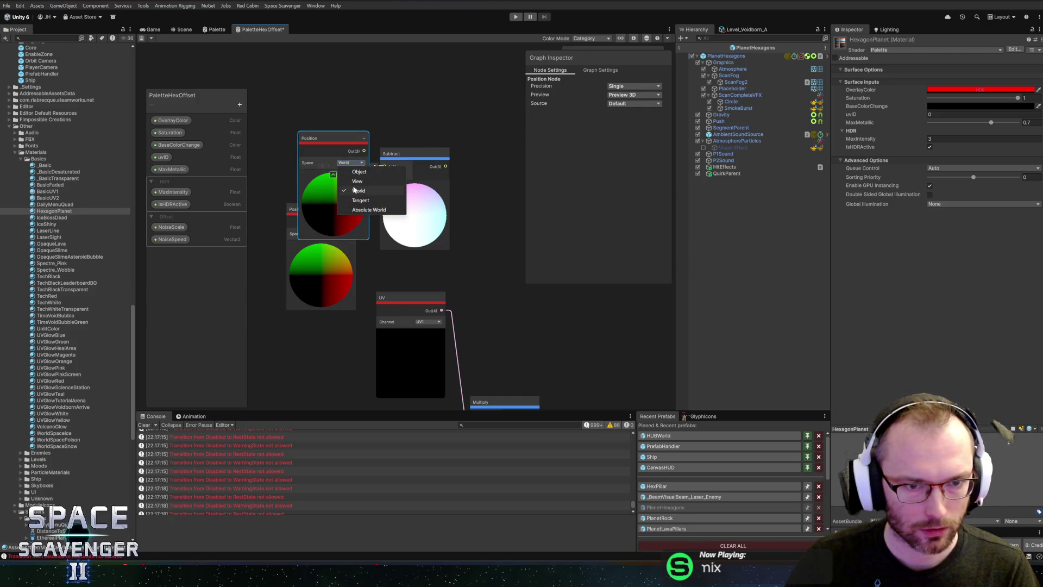
{"action": "left_click", "coordinate": [331, 138]}
{"action": "mouse_move", "coordinate": [331, 138]}
{"action": "left_mouse_down"}
{"action": "mouse_move", "coordinate": [291, 79]}
{"action": "mouse_move", "coordinate": [270, 97]}
{"action": "left_mouse_up"}
- Search 'vertex' then 'world', add a Transform node, then delete it
{"action": "right_click", "coordinate": [369, 130]}
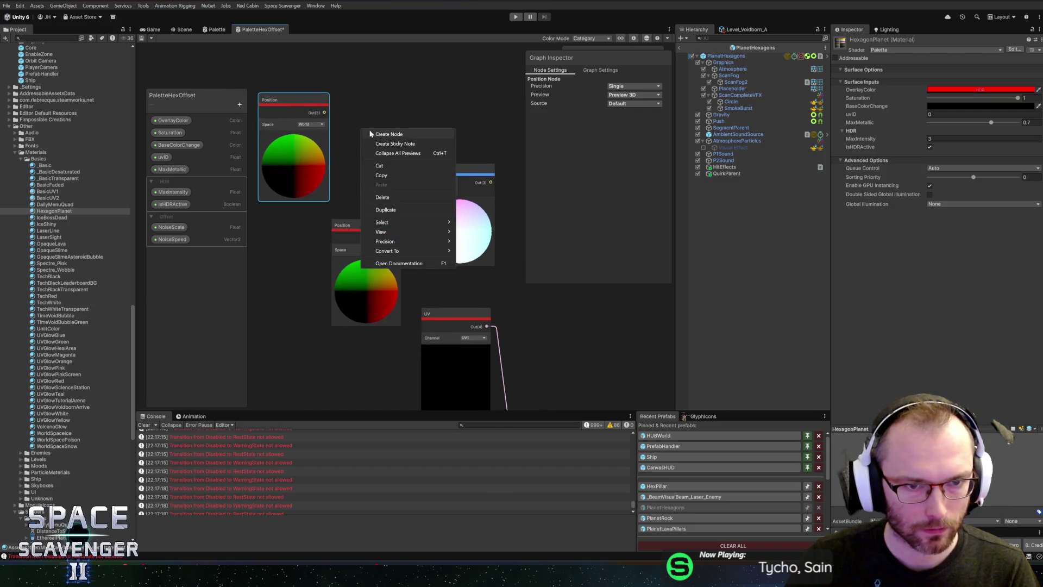
{"action": "left_click", "coordinate": [375, 133]}
{"action": "type", "text": "vertex"}
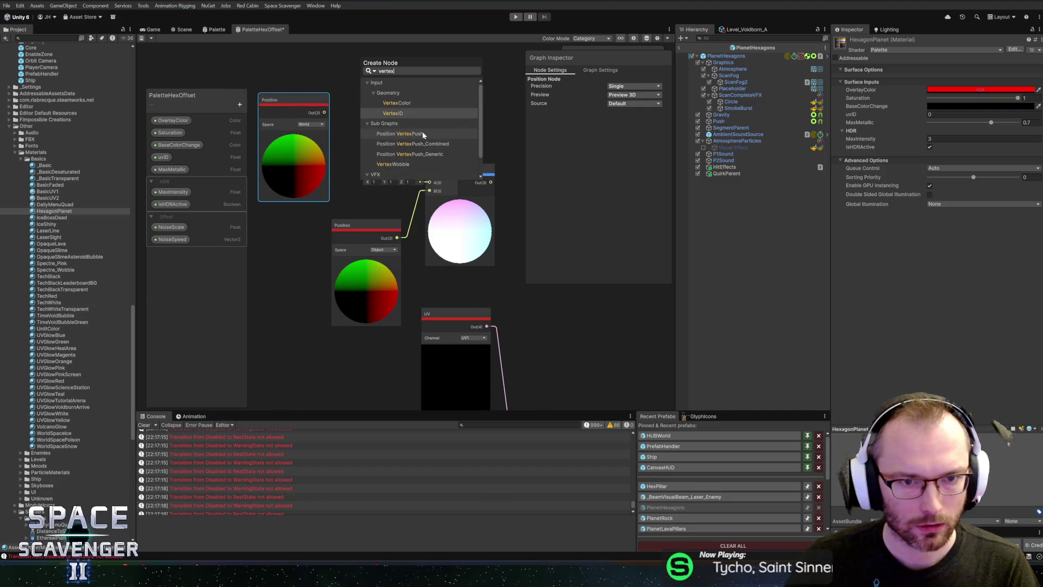
{"action": "scroll", "coordinate": [407, 163], "scroll_direction": "down", "scroll_amount": 1}
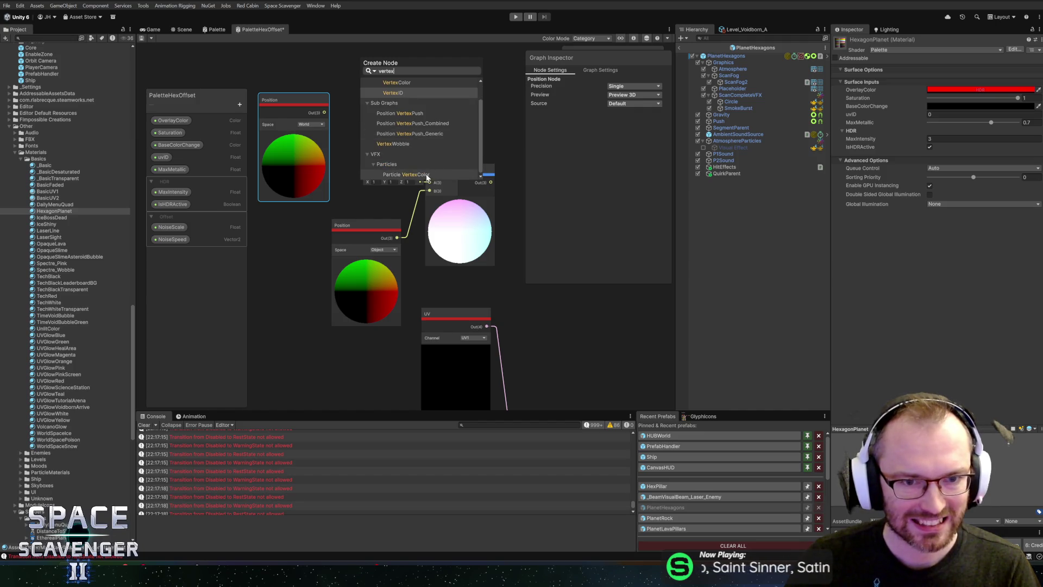
{"action": "scroll", "coordinate": [413, 153], "scroll_direction": "up", "scroll_amount": 1}
{"action": "key", "text": "ctrl+a"}
{"action": "type", "text": "world"}
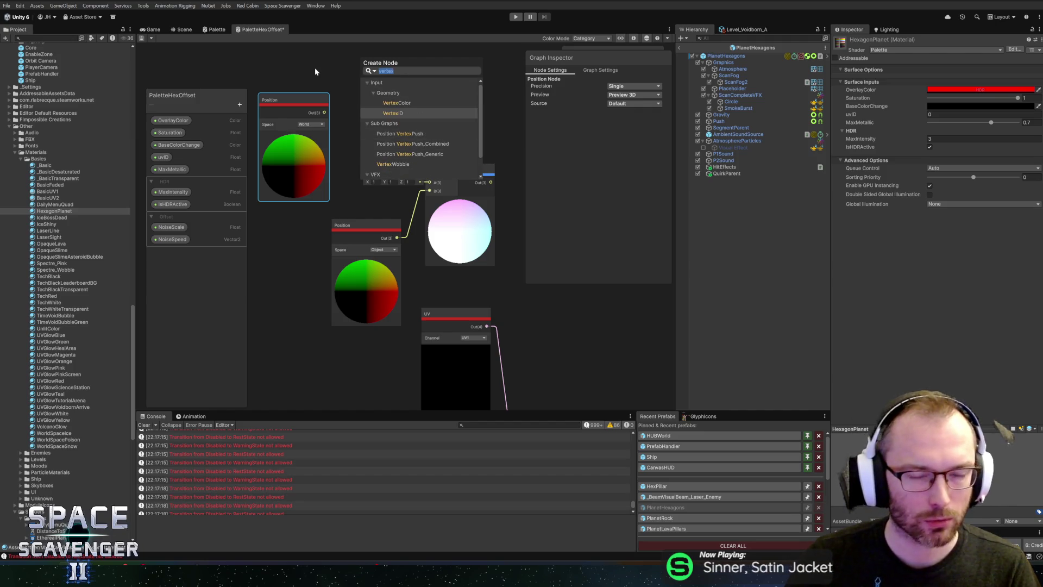
{"action": "key", "text": "Return"}
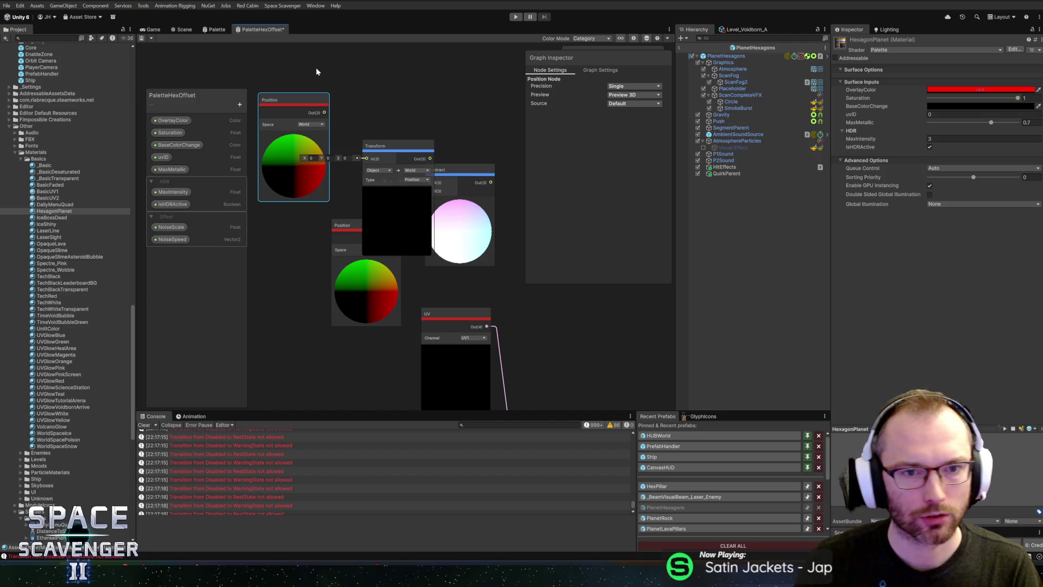
{"action": "left_click_drag", "start_coordinate": [414, 155], "coordinate": [389, 113]}
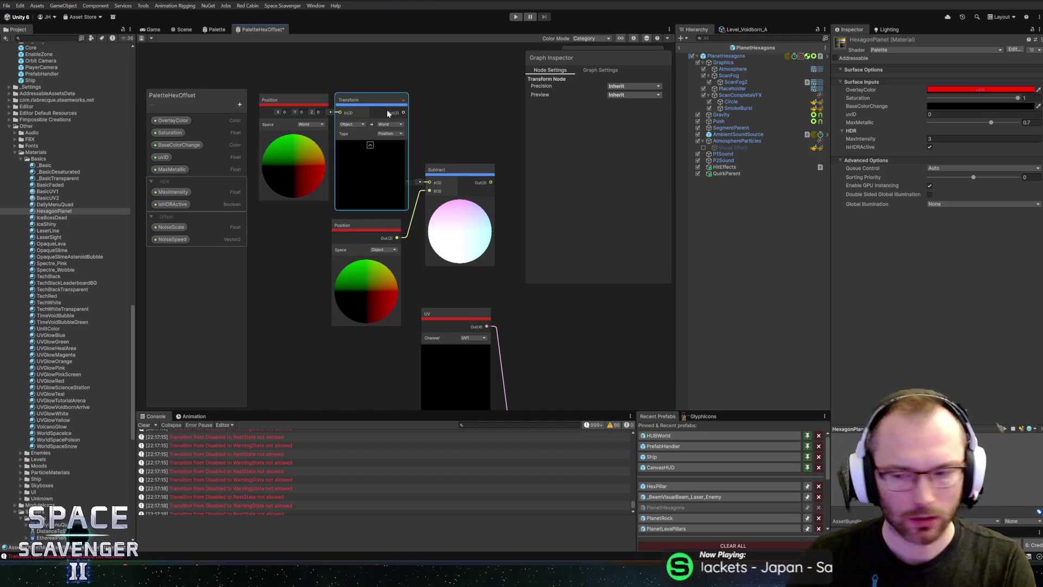
{"action": "key", "text": "Delete"}
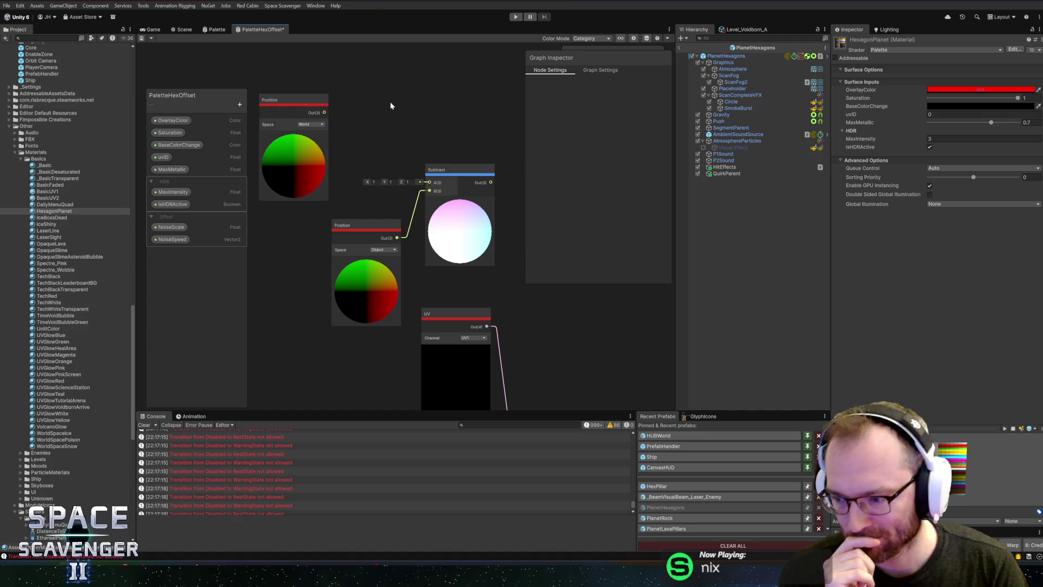
- Recheck the first Position node's coordinate space, leaving it on World
{"action": "left_click", "coordinate": [307, 124]}
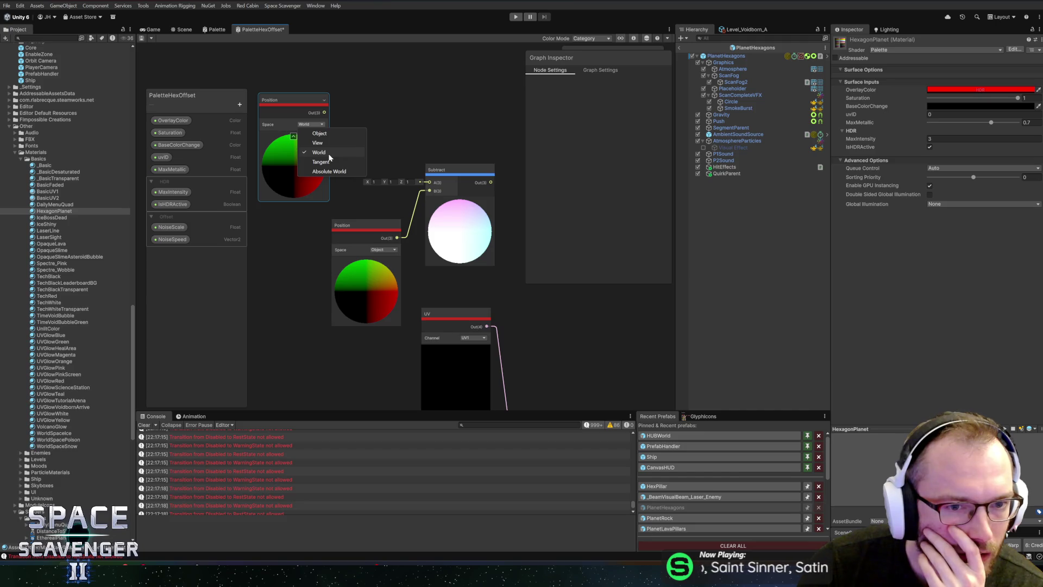
{"action": "left_click", "coordinate": [386, 125]}
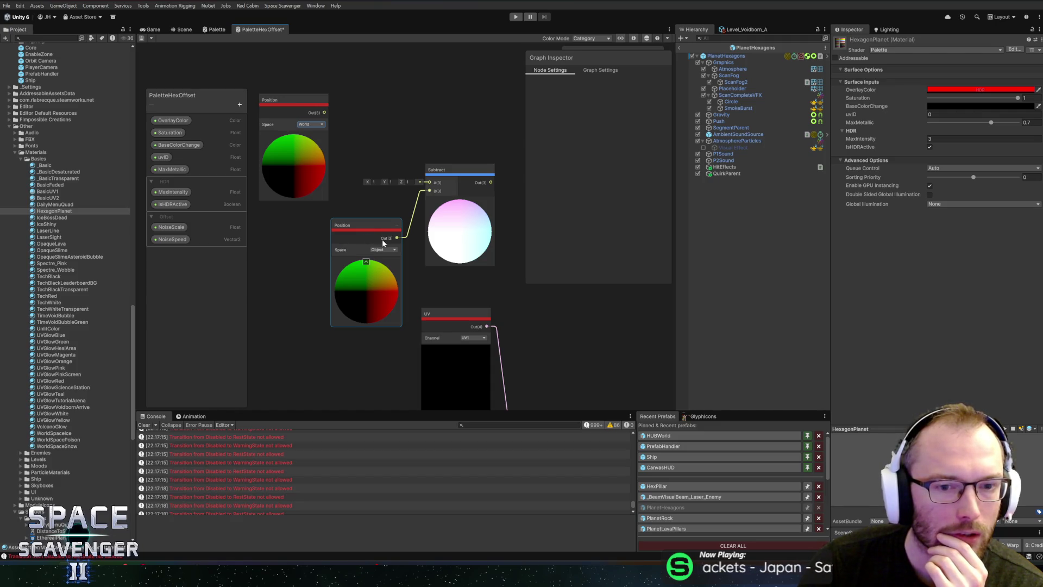
{"action": "mouse_move", "coordinate": [379, 215]}
{"action": "left_mouse_down"}
{"action": "mouse_move", "coordinate": [379, 239]}
{"action": "mouse_move", "coordinate": [356, 206]}
{"action": "mouse_move", "coordinate": [360, 241]}
{"action": "mouse_move", "coordinate": [381, 247]}
{"action": "left_mouse_up"}
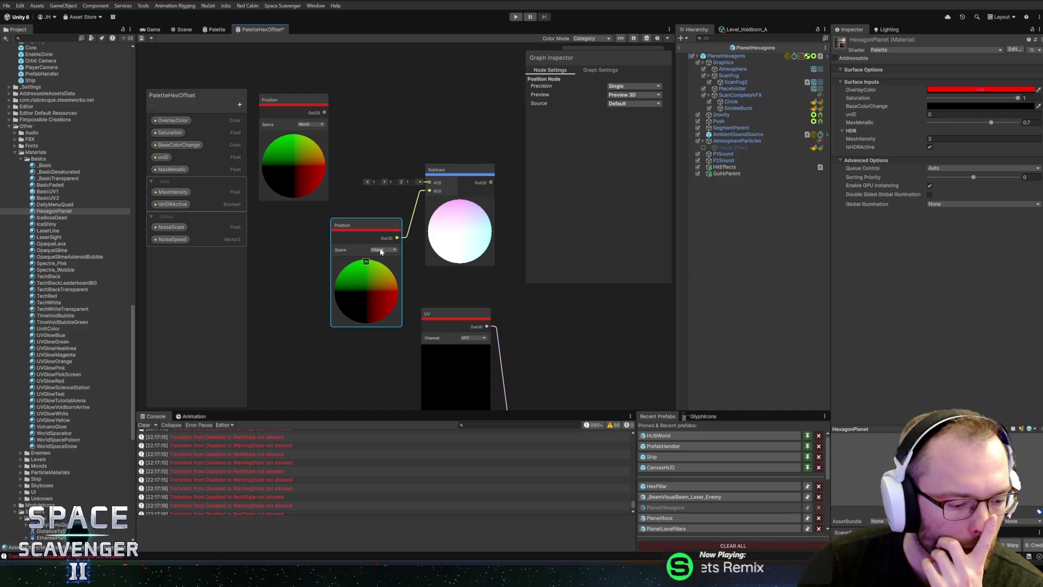
{"action": "left_click_drag", "start_coordinate": [401, 212], "coordinate": [355, 195]}
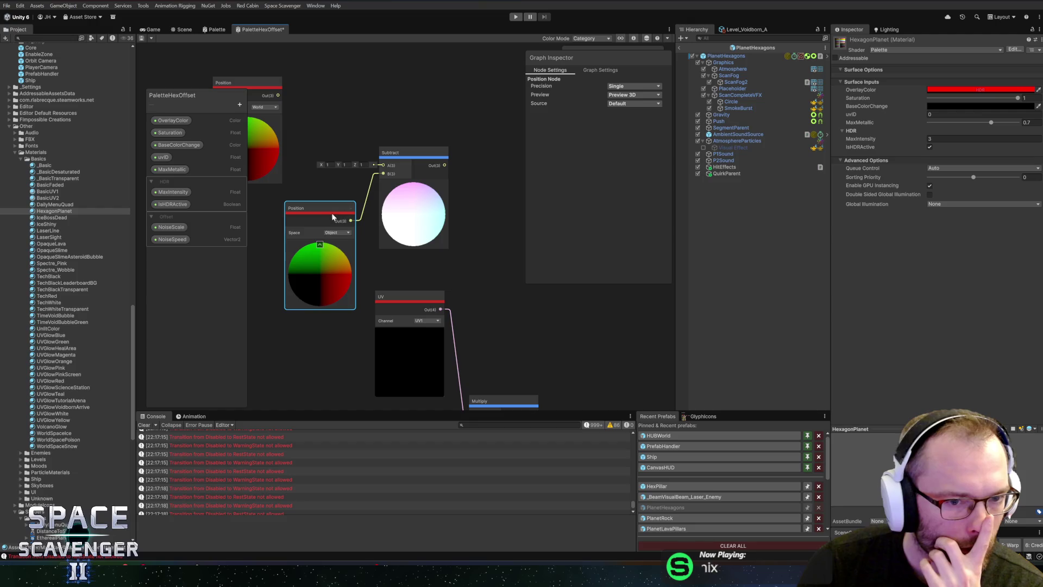
- Delete the Subtract node and move the object-space Position node up and right
{"action": "left_click", "coordinate": [435, 171]}
{"action": "key", "text": "Delete"}
{"action": "mouse_move", "coordinate": [320, 271]}
{"action": "left_mouse_down"}
{"action": "mouse_move", "coordinate": [395, 231]}
{"action": "mouse_move", "coordinate": [344, 178]}
{"action": "mouse_move", "coordinate": [393, 182]}
{"action": "mouse_move", "coordinate": [369, 187]}
{"action": "mouse_move", "coordinate": [460, 269]}
{"action": "mouse_move", "coordinate": [383, 197]}
{"action": "mouse_move", "coordinate": [347, 129]}
{"action": "left_mouse_up"}
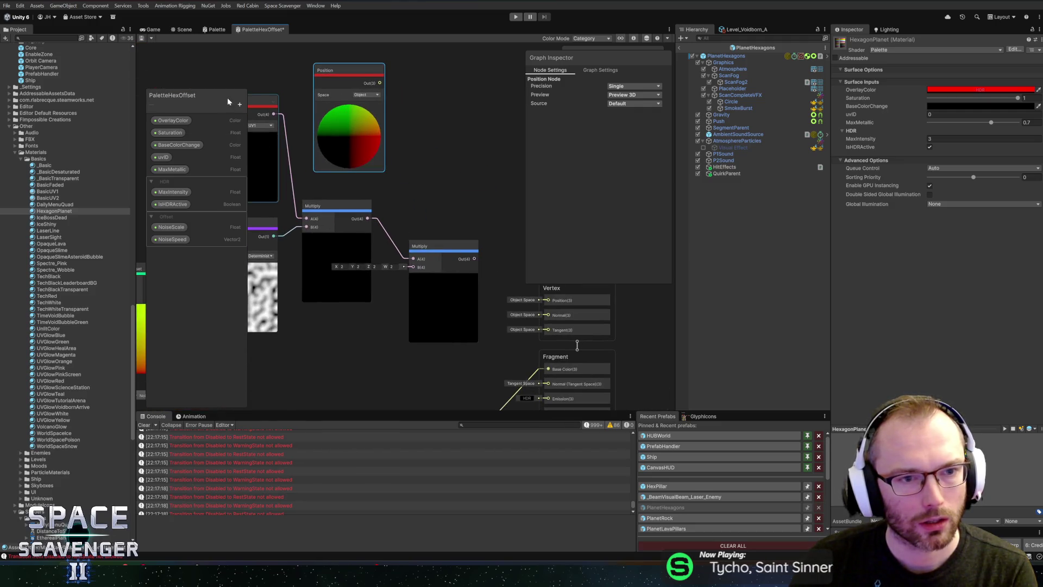
- Add a new Float property named MaxOffset to the Blackboard
{"action": "left_click", "coordinate": [240, 105]}
{"action": "left_click", "coordinate": [276, 126]}
{"action": "type", "text": "MaxOffset"}
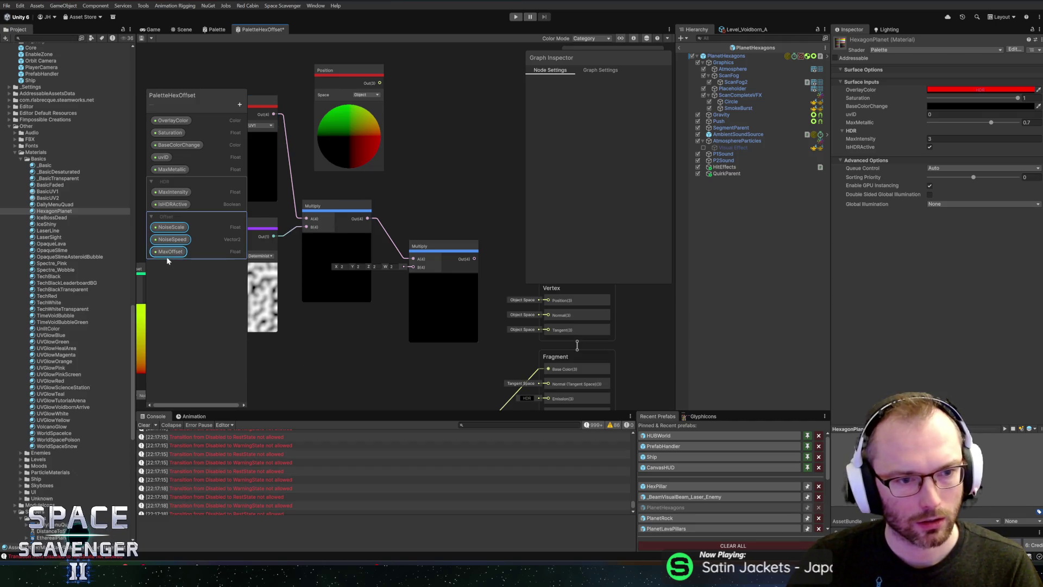
{"action": "left_click", "coordinate": [169, 253]}
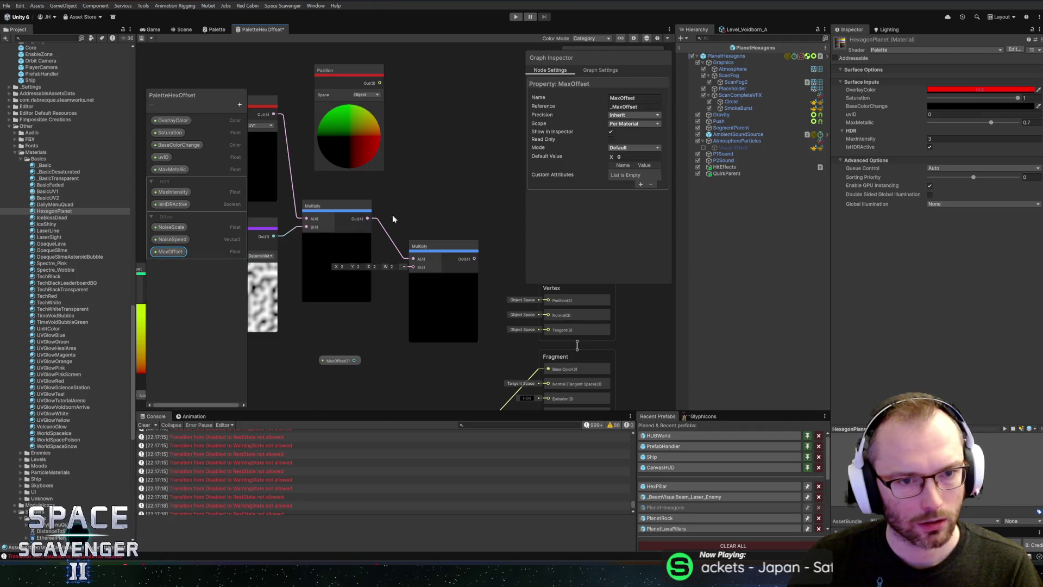
{"action": "left_click_drag", "start_coordinate": [382, 232], "coordinate": [447, 230]}
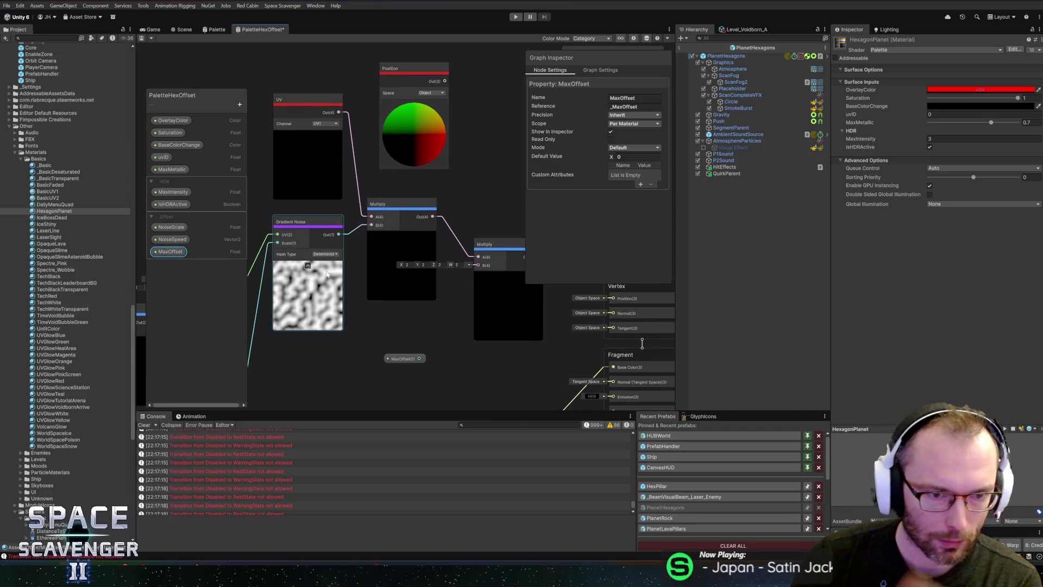
{"action": "mouse_move", "coordinate": [327, 289]}
{"action": "left_mouse_down"}
{"action": "mouse_move", "coordinate": [519, 250]}
{"action": "mouse_move", "coordinate": [608, 250]}
{"action": "mouse_move", "coordinate": [297, 247]}
{"action": "left_mouse_up"}
- Set the NoiseSpeed property's default value to 0.1, 0.1
{"action": "left_click", "coordinate": [172, 240]}
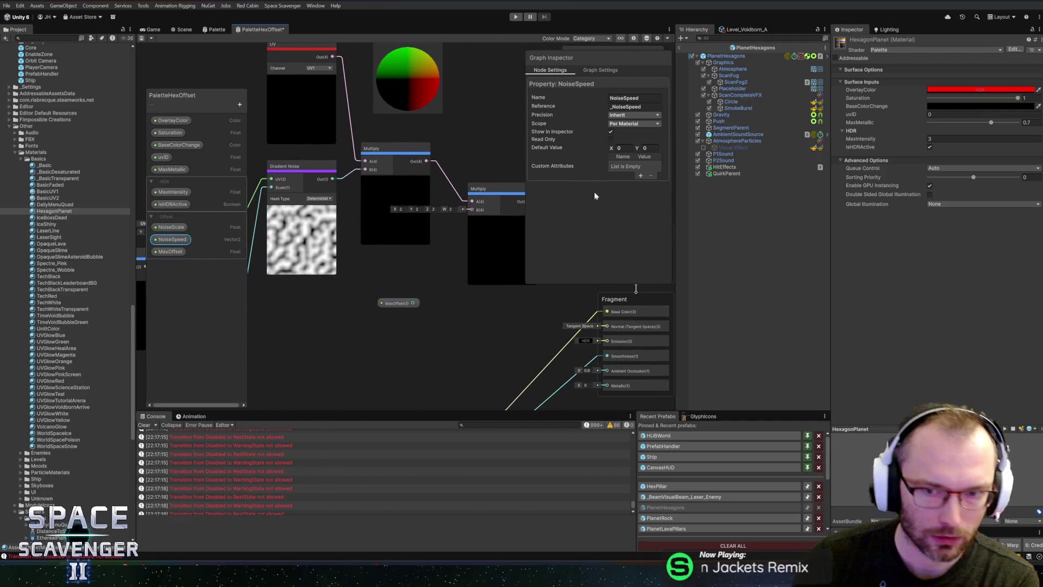
{"action": "type", "text": "0.1"}
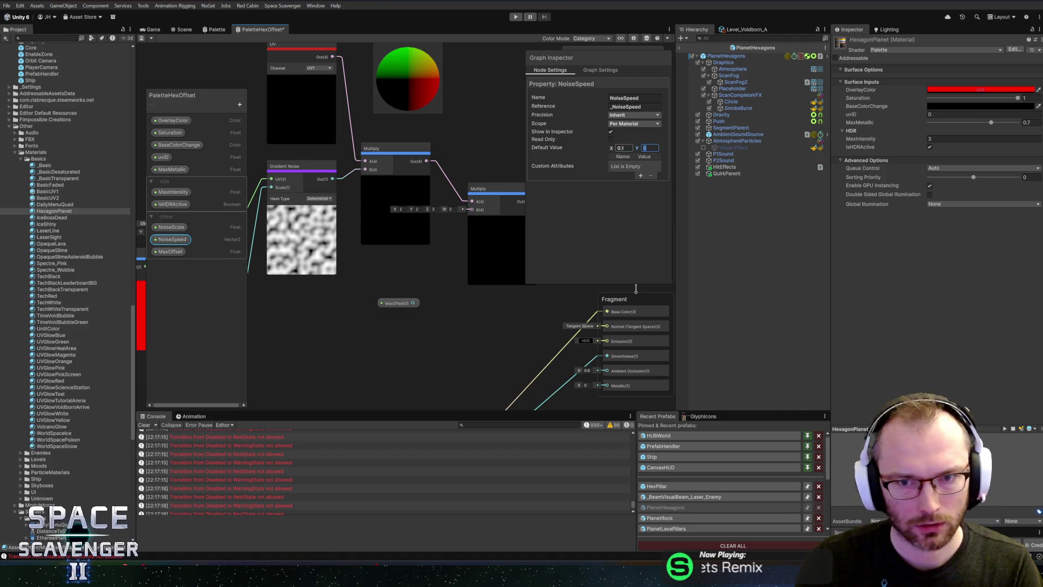
{"action": "key", "text": "Tab"}
{"action": "type", "text": "0.1"}
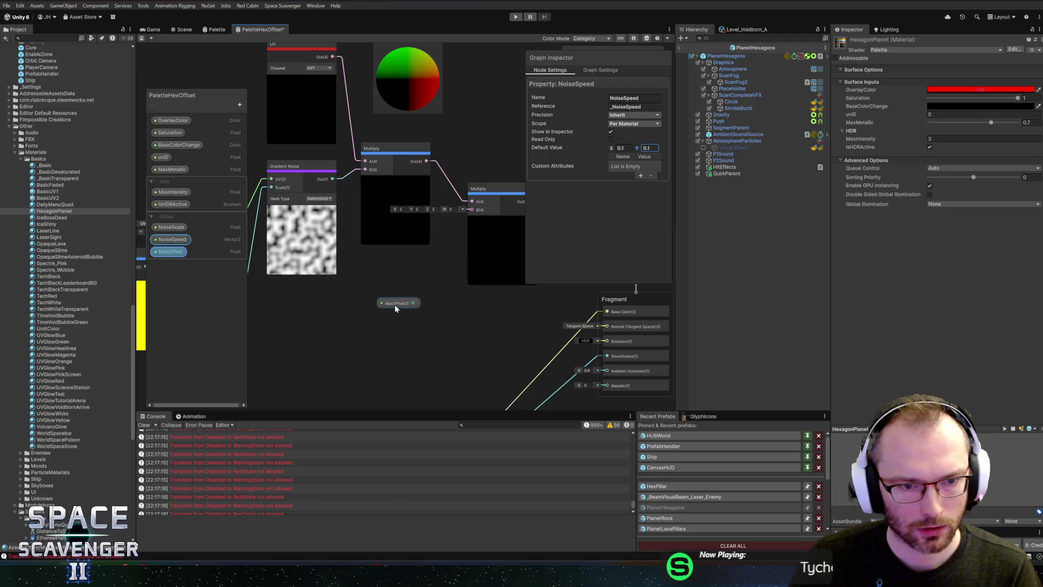
- Rewire the UV node's output into the Tiling And Offset UV input
{"action": "left_click_drag", "start_coordinate": [396, 304], "coordinate": [399, 279]}
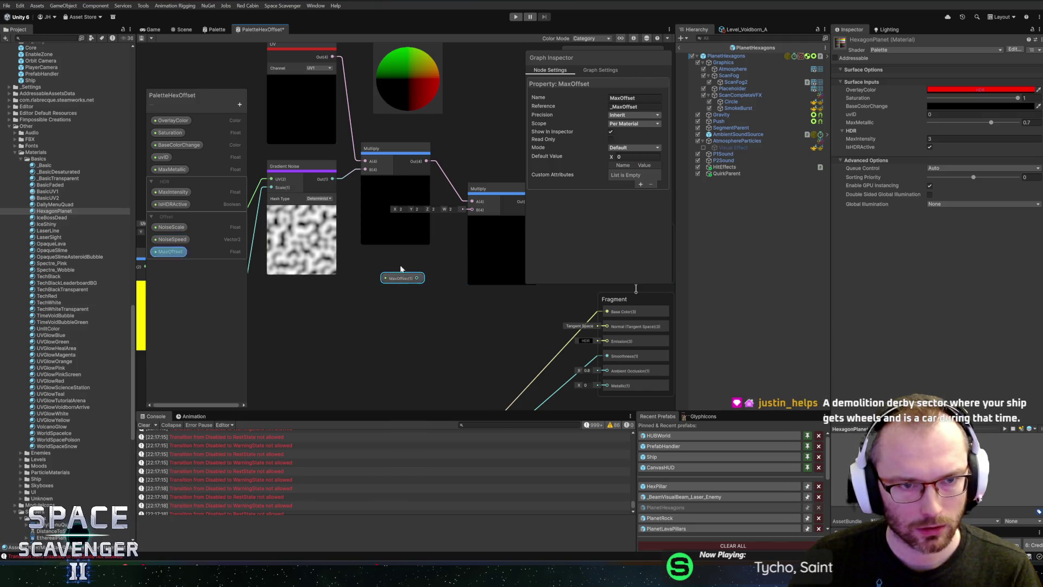
{"action": "left_click_drag", "start_coordinate": [387, 136], "coordinate": [427, 150]}
{"action": "left_click", "coordinate": [334, 122]}
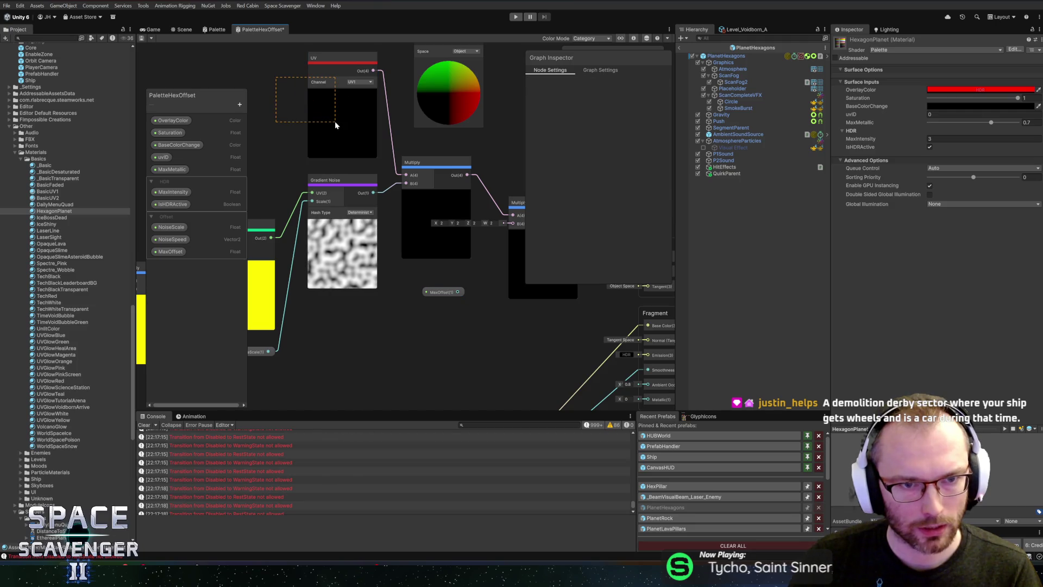
{"action": "mouse_move", "coordinate": [290, 117]}
{"action": "left_mouse_down"}
{"action": "mouse_move", "coordinate": [289, 134]}
{"action": "mouse_move", "coordinate": [435, 125]}
{"action": "mouse_move", "coordinate": [308, 132]}
{"action": "mouse_move", "coordinate": [307, 176]}
{"action": "mouse_move", "coordinate": [244, 175]}
{"action": "mouse_move", "coordinate": [266, 175]}
{"action": "left_mouse_up"}
{"action": "left_click", "coordinate": [402, 69]}
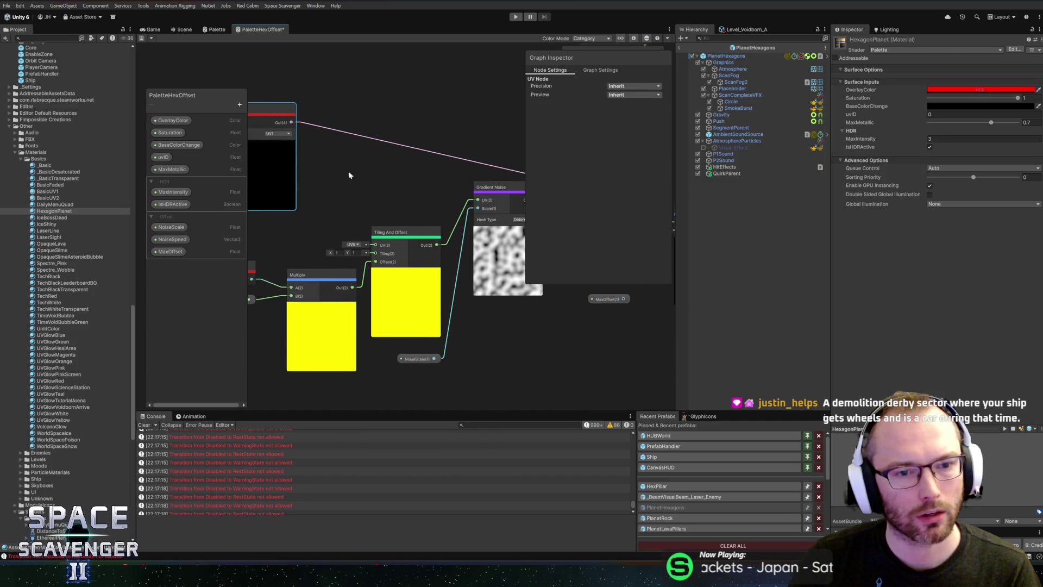
{"action": "left_click", "coordinate": [334, 133]}
{"action": "key", "text": "Delete"}
{"action": "left_click_drag", "start_coordinate": [291, 122], "coordinate": [375, 246]}
{"action": "left_click_drag", "start_coordinate": [311, 173], "coordinate": [361, 184]}
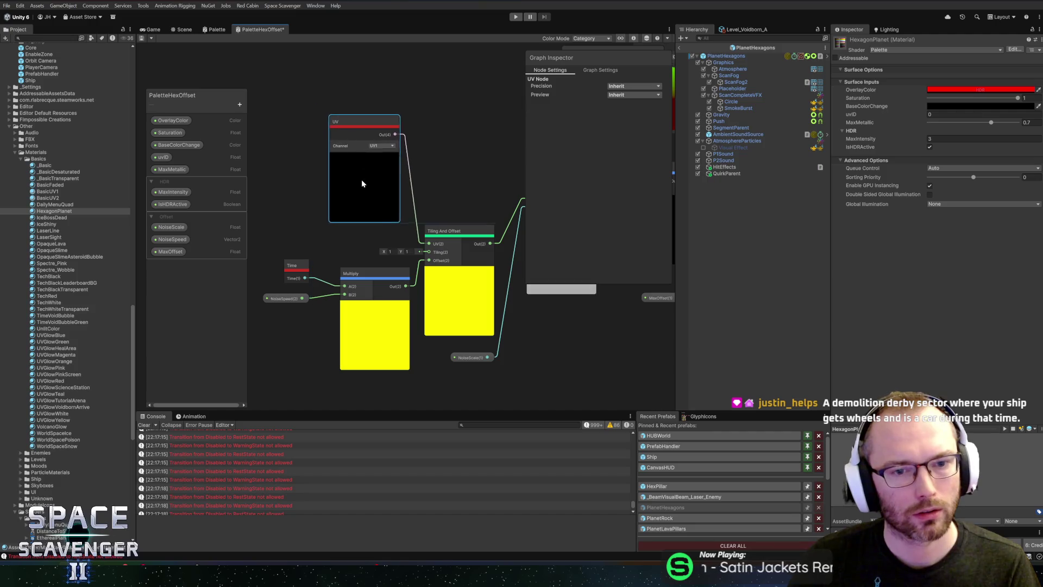
- Connect the Gradient Noise output to the second Multiply node's A input
{"action": "left_click_drag", "start_coordinate": [426, 151], "coordinate": [254, 146]}
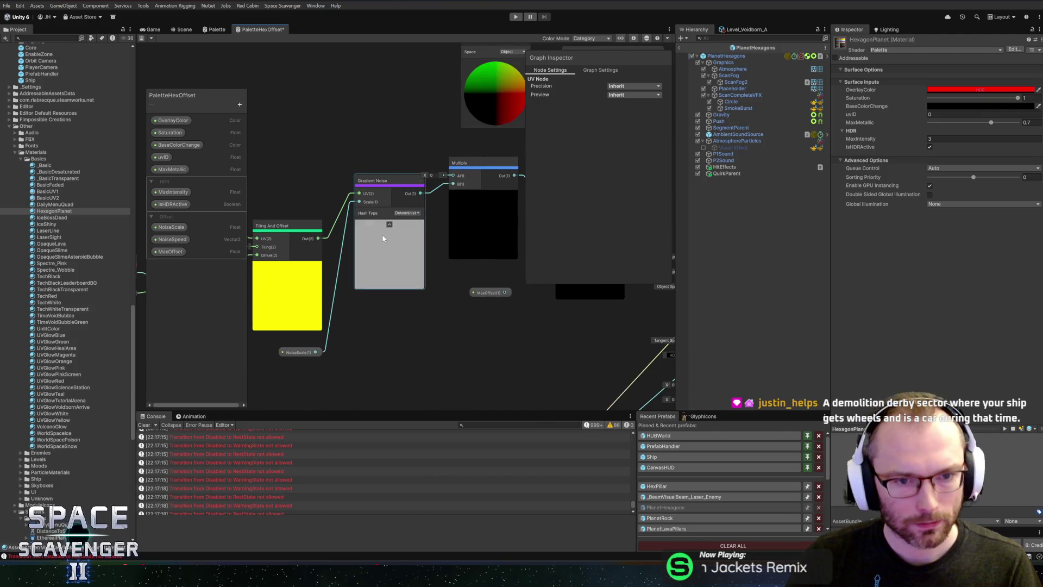
{"action": "left_click_drag", "start_coordinate": [400, 122], "coordinate": [321, 122]}
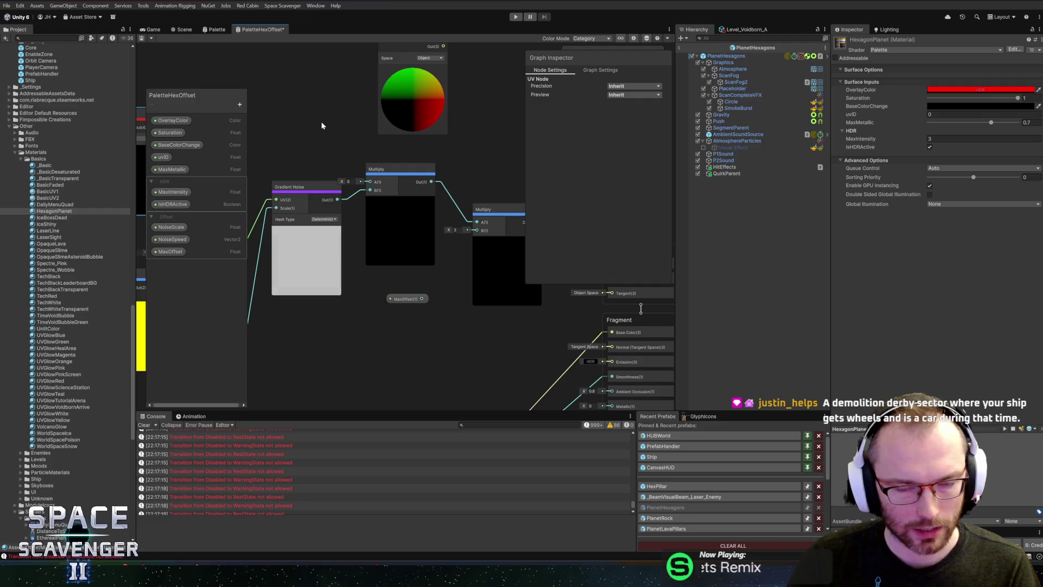
{"action": "mouse_move", "coordinate": [373, 153]}
{"action": "left_mouse_down"}
{"action": "mouse_move", "coordinate": [342, 154]}
{"action": "mouse_move", "coordinate": [355, 152]}
{"action": "left_mouse_up"}
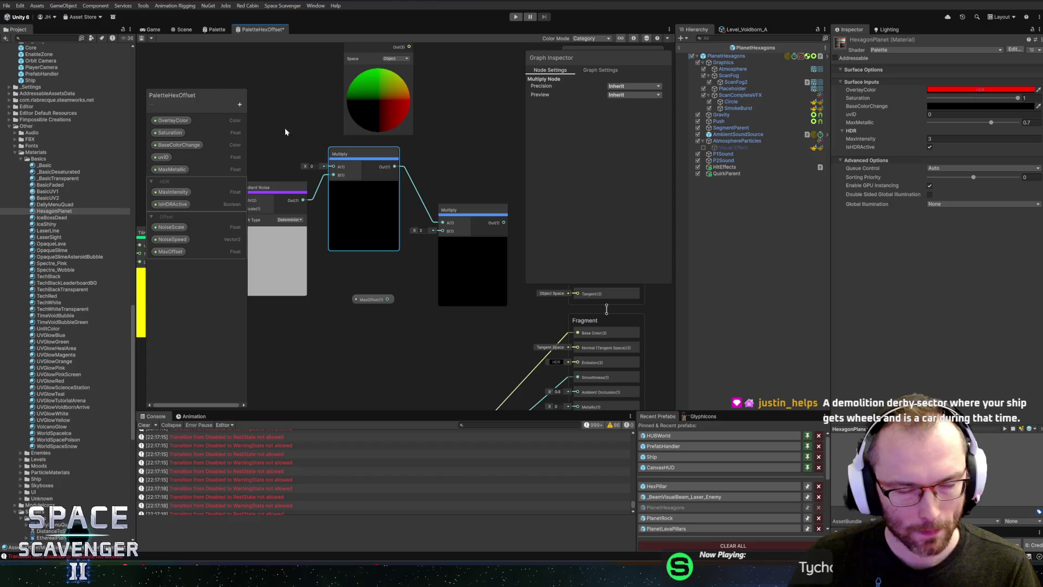
{"action": "left_click_drag", "start_coordinate": [303, 136], "coordinate": [540, 145]}
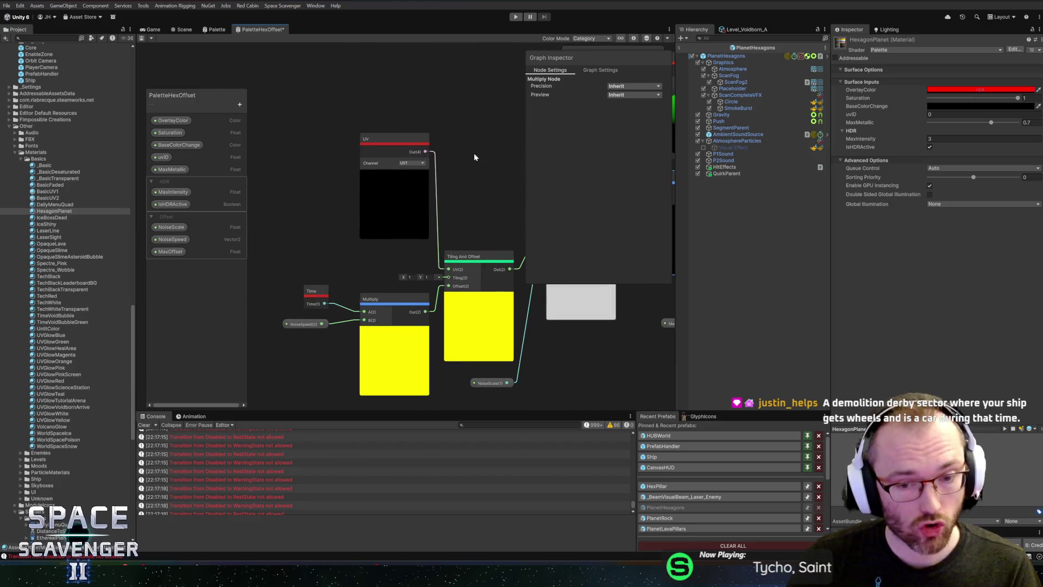
{"action": "mouse_move", "coordinate": [362, 116]}
{"action": "left_mouse_down"}
{"action": "mouse_move", "coordinate": [432, 196]}
{"action": "mouse_move", "coordinate": [417, 178]}
{"action": "mouse_move", "coordinate": [377, 187]}
{"action": "left_mouse_up"}
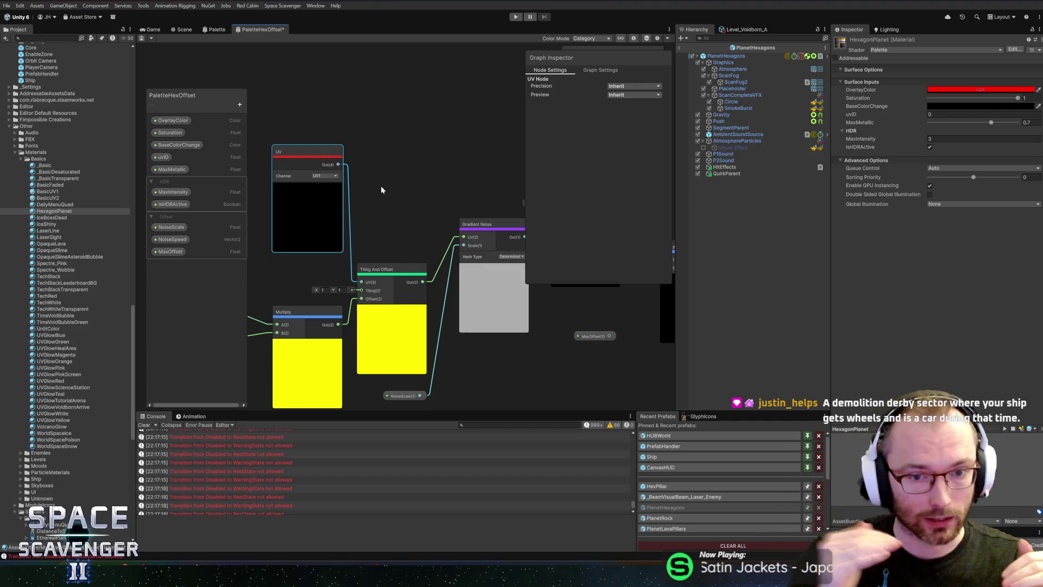
{"action": "mouse_move", "coordinate": [424, 177]}
{"action": "left_mouse_down"}
{"action": "mouse_move", "coordinate": [429, 163]}
{"action": "mouse_move", "coordinate": [340, 166]}
{"action": "left_mouse_up"}
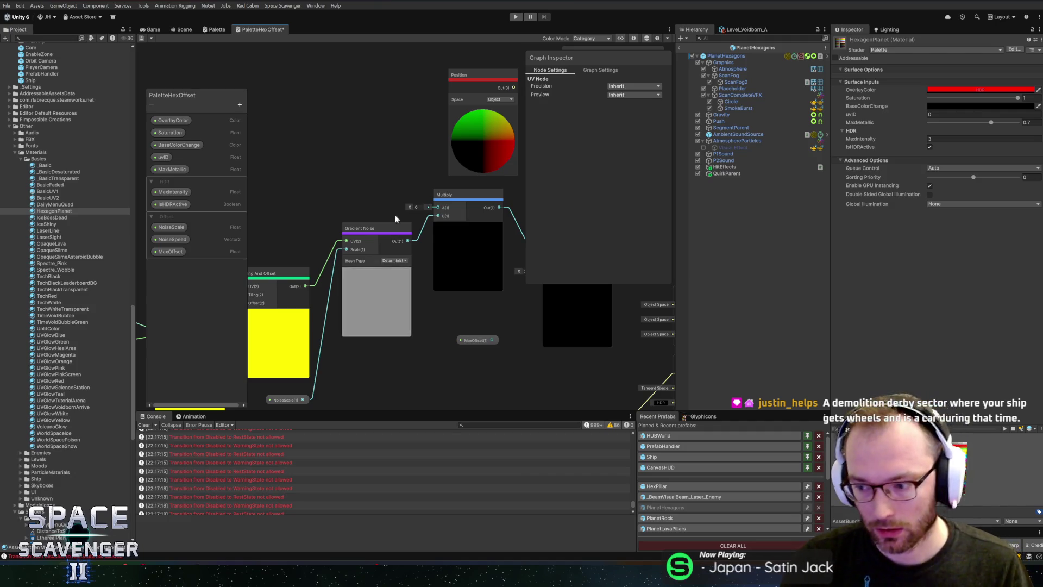
{"action": "left_click_drag", "start_coordinate": [426, 203], "coordinate": [349, 181]}
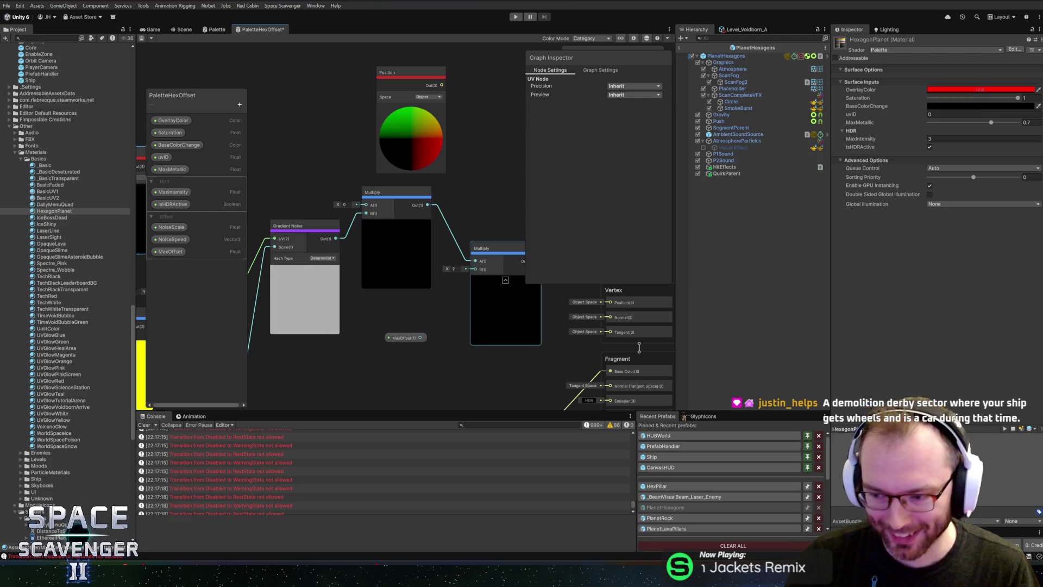
{"action": "left_click_drag", "start_coordinate": [472, 287], "coordinate": [329, 306]}
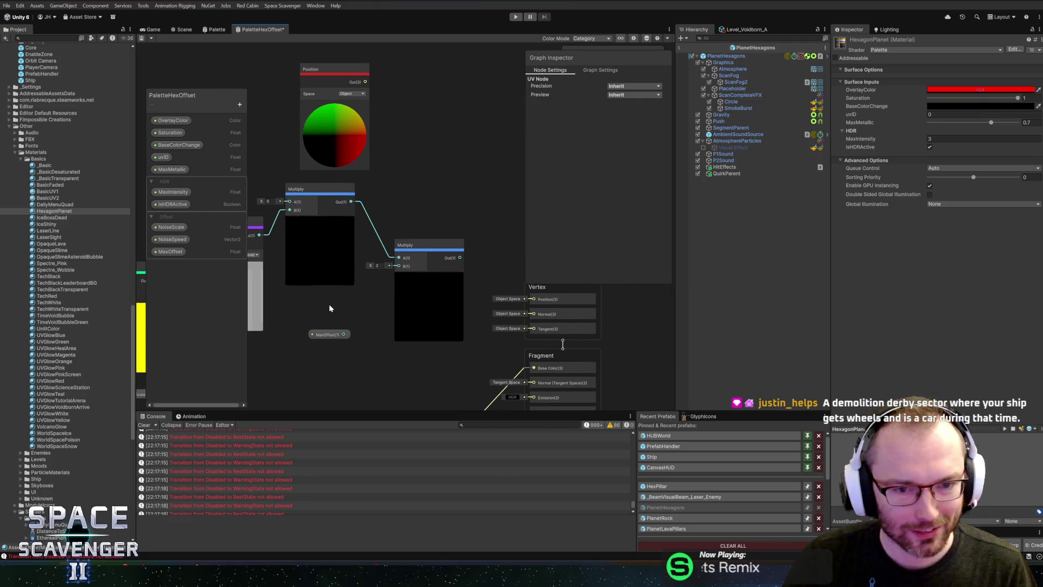
{"action": "left_click_drag", "start_coordinate": [347, 143], "coordinate": [331, 152]}
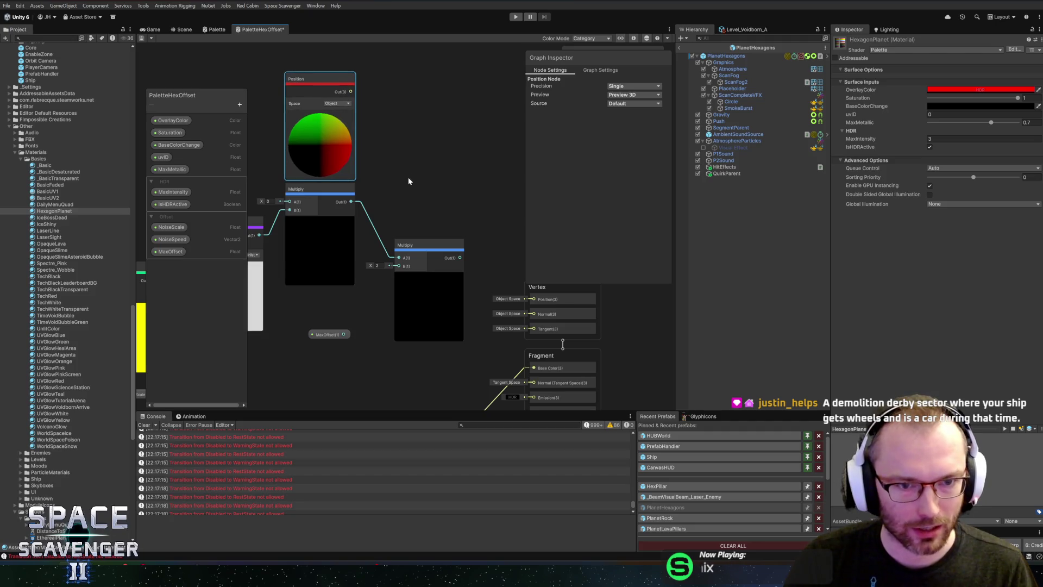
{"action": "left_click_drag", "start_coordinate": [373, 204], "coordinate": [448, 236]}
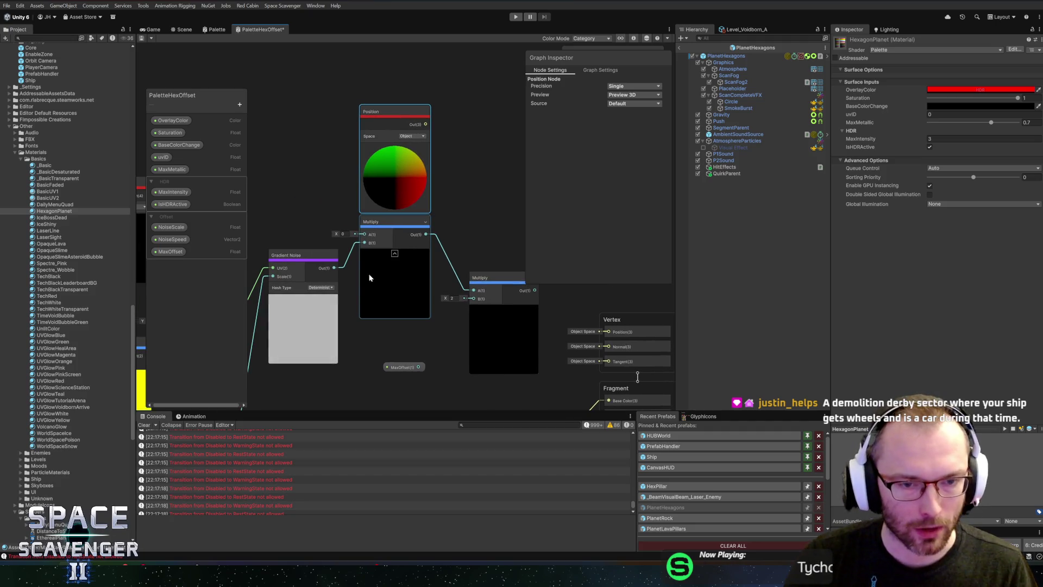
{"action": "left_click_drag", "start_coordinate": [333, 268], "coordinate": [473, 292]}
- Delete the first Multiply node and wire MaxOffset into the remaining Multiply's B input
{"action": "left_click", "coordinate": [411, 237]}
{"action": "key", "text": "Delete"}
{"action": "left_click_drag", "start_coordinate": [481, 213], "coordinate": [452, 202]}
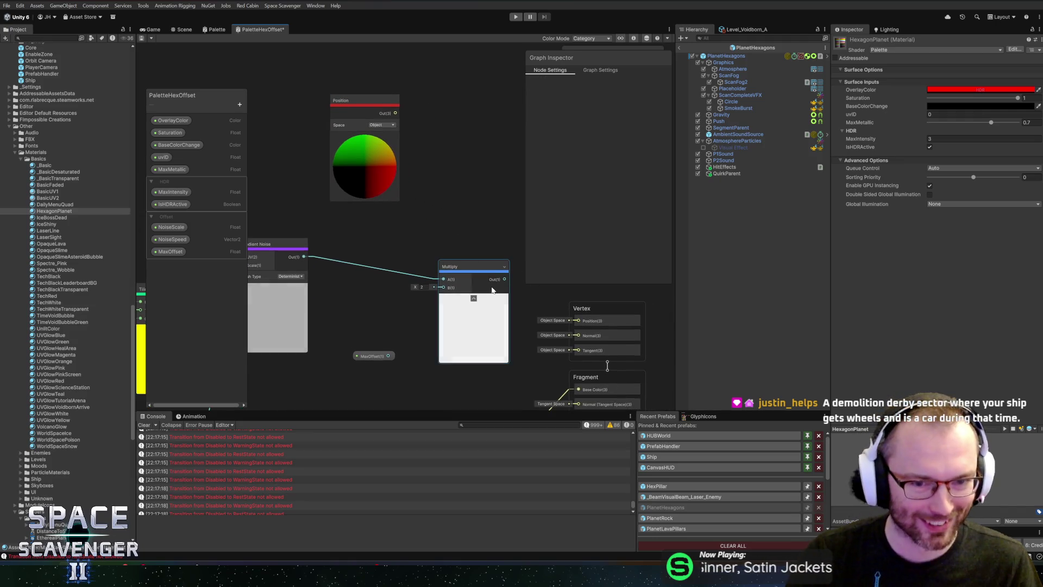
{"action": "left_click_drag", "start_coordinate": [462, 266], "coordinate": [405, 252]}
{"action": "left_click_drag", "start_coordinate": [389, 356], "coordinate": [387, 272]}
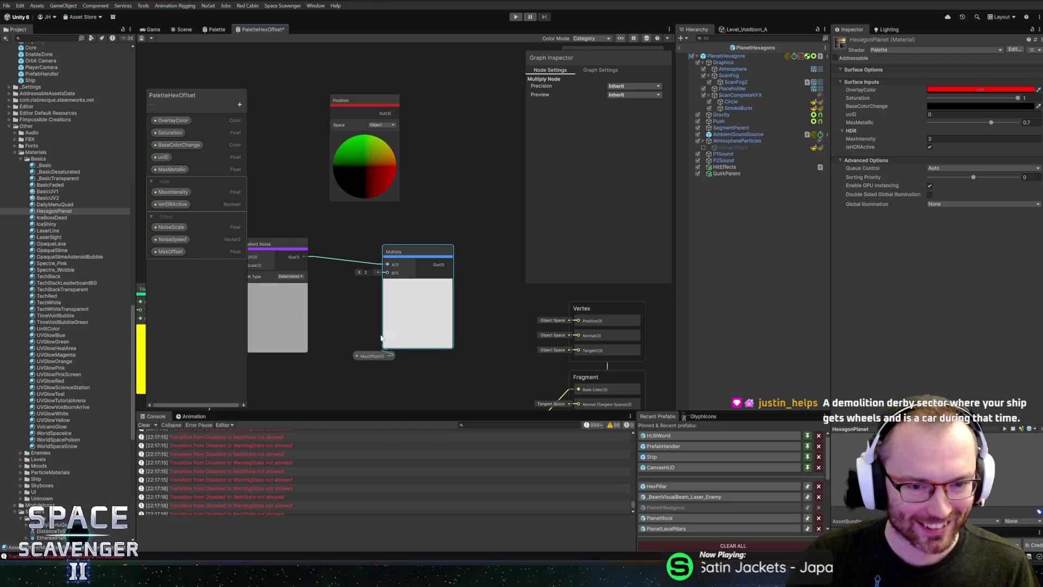
{"action": "left_click", "coordinate": [367, 359]}
{"action": "left_click_drag", "start_coordinate": [367, 360], "coordinate": [280, 372]}
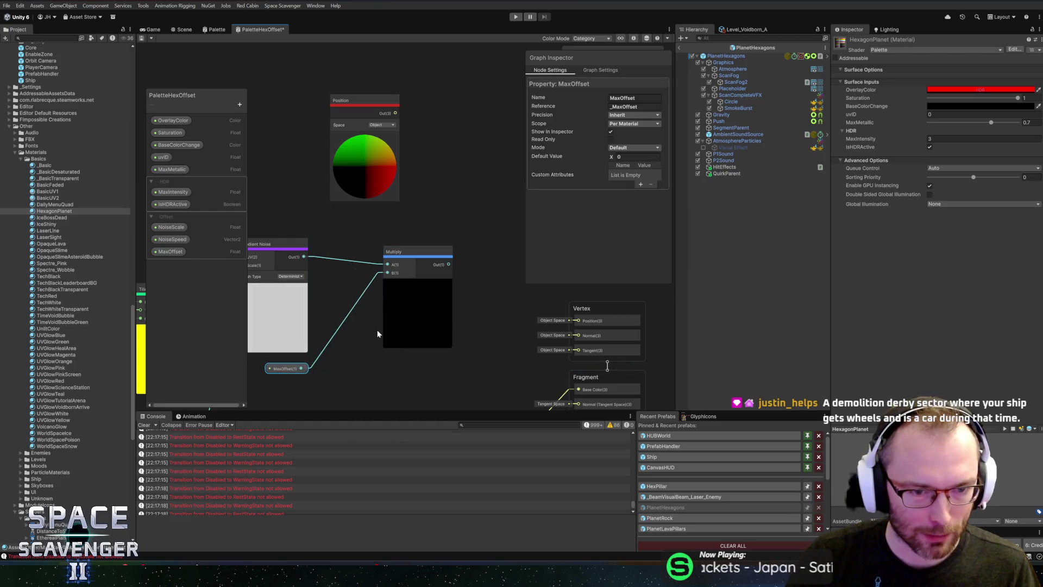
{"action": "left_click_drag", "start_coordinate": [416, 321], "coordinate": [357, 326]}
- Create a Multiply node fed by object-space Position, then add an Add node
{"action": "mouse_move", "coordinate": [395, 113]}
{"action": "left_mouse_down"}
{"action": "mouse_move", "coordinate": [425, 156]}
{"action": "mouse_move", "coordinate": [449, 284]}
{"action": "mouse_move", "coordinate": [453, 273]}
{"action": "left_mouse_up"}
{"action": "type", "text": "multiply"}
{"action": "key", "text": "Return"}
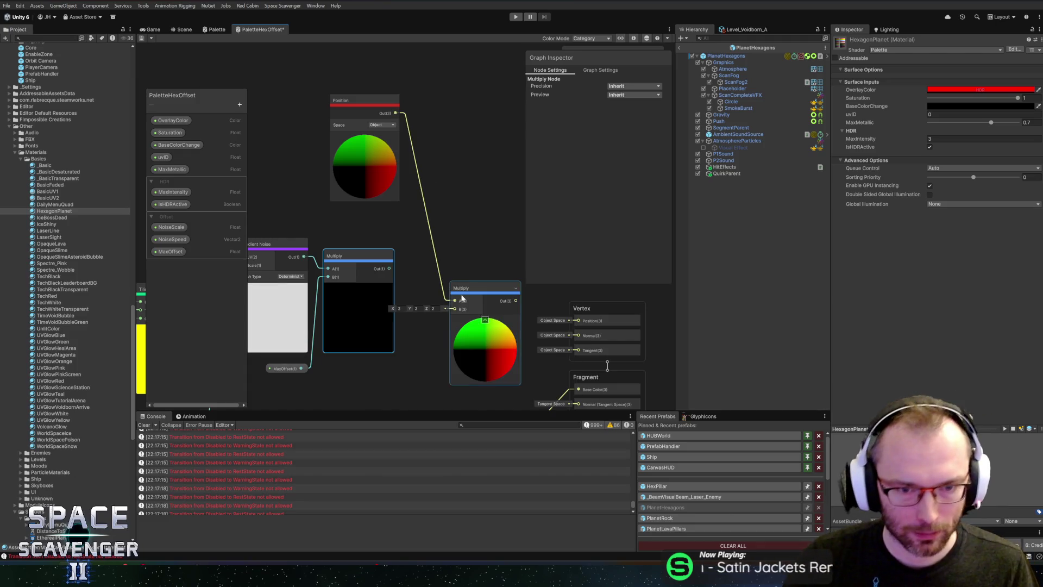
{"action": "right_click", "coordinate": [443, 170]}
{"action": "left_click", "coordinate": [465, 174]}
{"action": "type", "text": "add"}
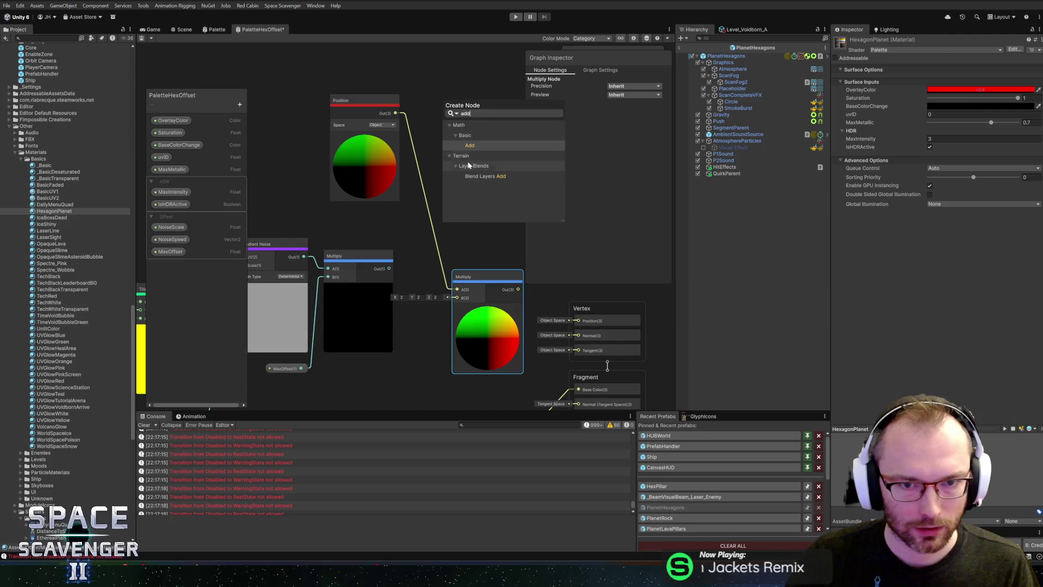
{"action": "key", "text": "Return"}
{"action": "mouse_move", "coordinate": [470, 174]}
{"action": "left_mouse_down"}
{"action": "mouse_move", "coordinate": [394, 165]}
{"action": "mouse_move", "coordinate": [402, 124]}
{"action": "left_mouse_up"}
- Add a world-space Position node into Add's A input and wire in the Multiply result
{"action": "right_click", "coordinate": [432, 102]}
{"action": "left_click", "coordinate": [437, 107]}
{"action": "type", "text": "position"}
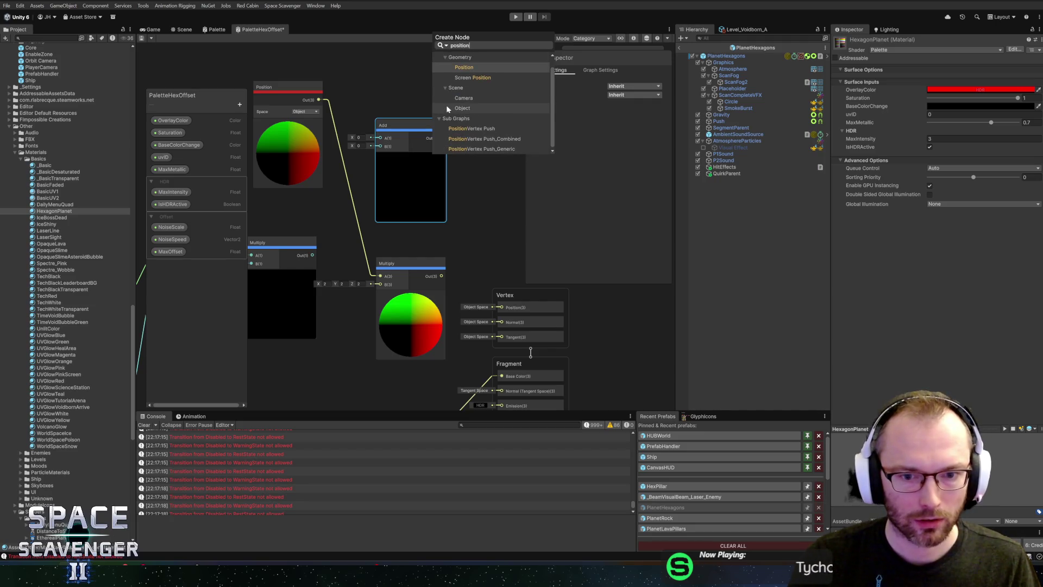
{"action": "key", "text": "Return"}
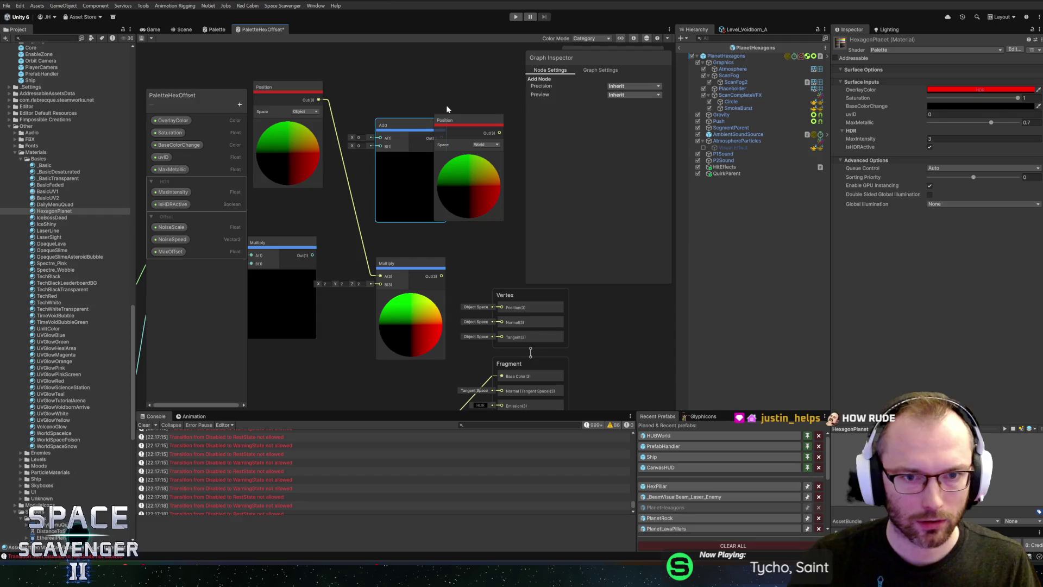
{"action": "mouse_move", "coordinate": [461, 142]}
{"action": "left_mouse_down"}
{"action": "mouse_move", "coordinate": [389, 76]}
{"action": "mouse_move", "coordinate": [399, 73]}
{"action": "mouse_move", "coordinate": [398, 51]}
{"action": "left_mouse_up"}
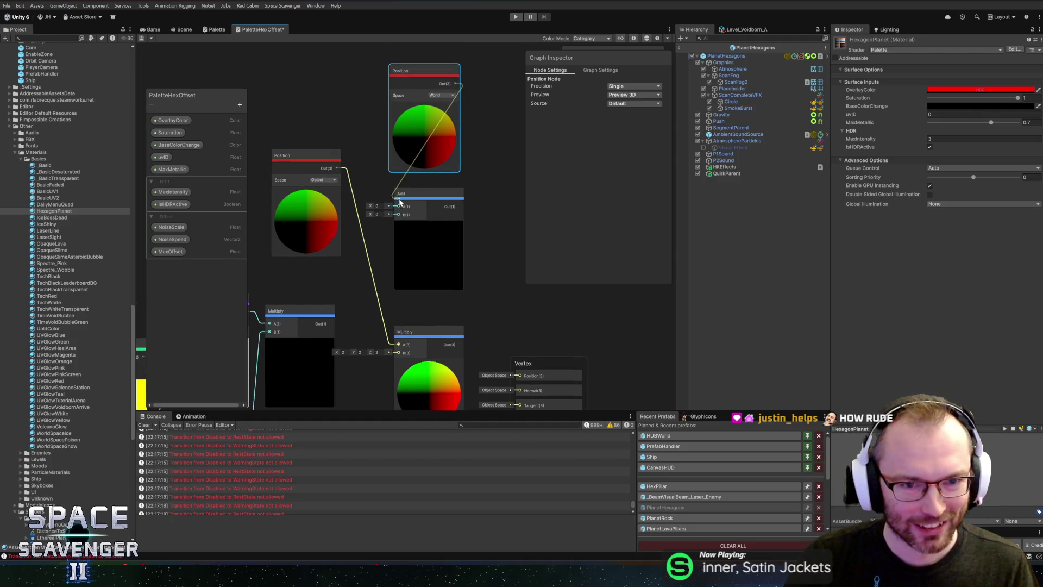
{"action": "left_click_drag", "start_coordinate": [399, 201], "coordinate": [399, 206]}
{"action": "mouse_move", "coordinate": [353, 287]}
{"action": "left_mouse_down"}
{"action": "mouse_move", "coordinate": [419, 317]}
{"action": "mouse_move", "coordinate": [400, 286]}
{"action": "left_mouse_up"}
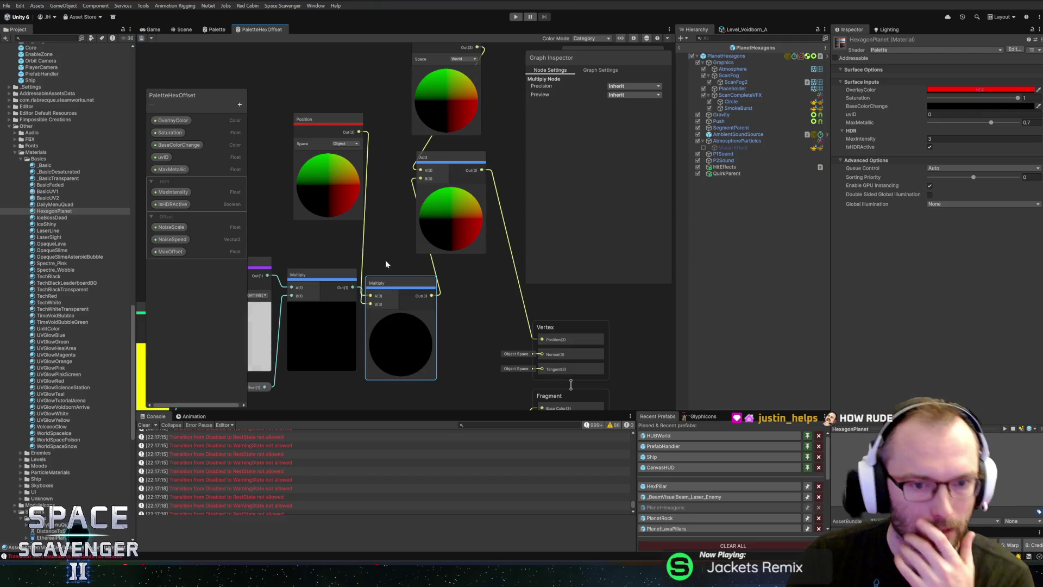
{"action": "scroll", "coordinate": [402, 255], "scroll_direction": "down", "scroll_amount": 5}
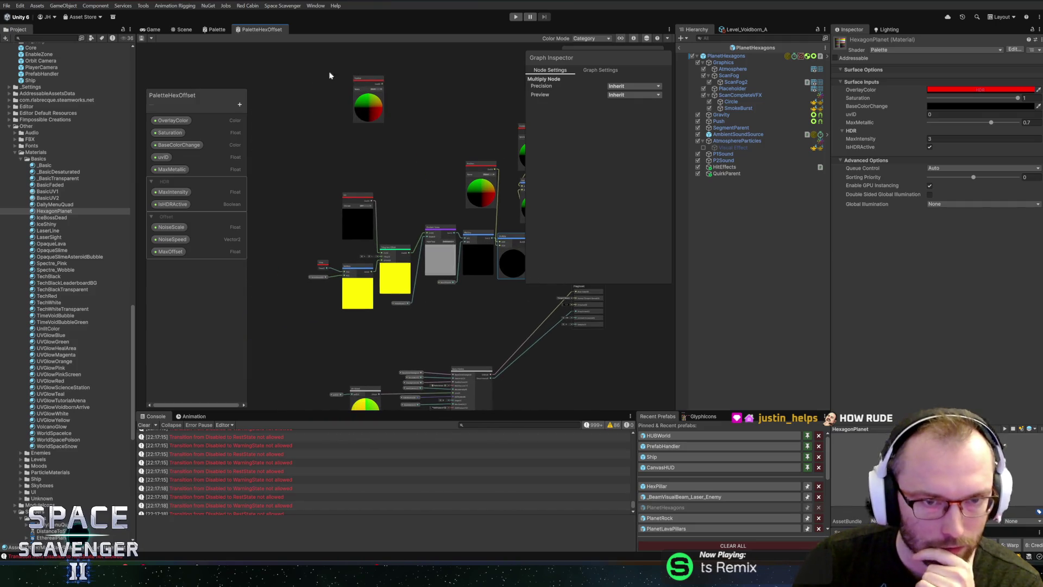
- Delete the unused colour preview node and save the PaletteHexOffset graph
{"action": "key", "text": "Delete"}
{"action": "left_click_drag", "start_coordinate": [408, 205], "coordinate": [372, 165]}
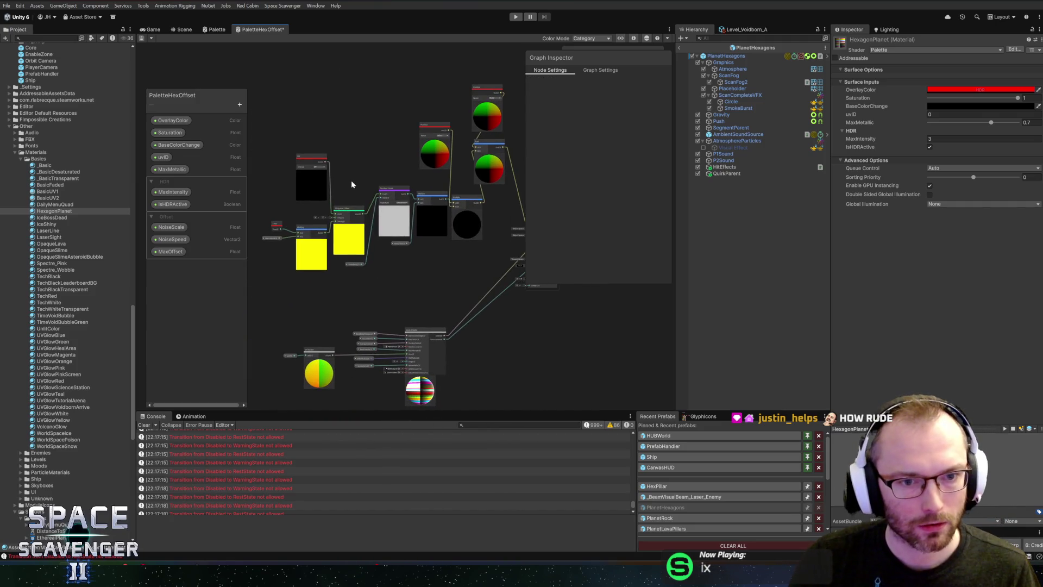
{"action": "scroll", "coordinate": [351, 184], "scroll_direction": "up", "scroll_amount": 4}
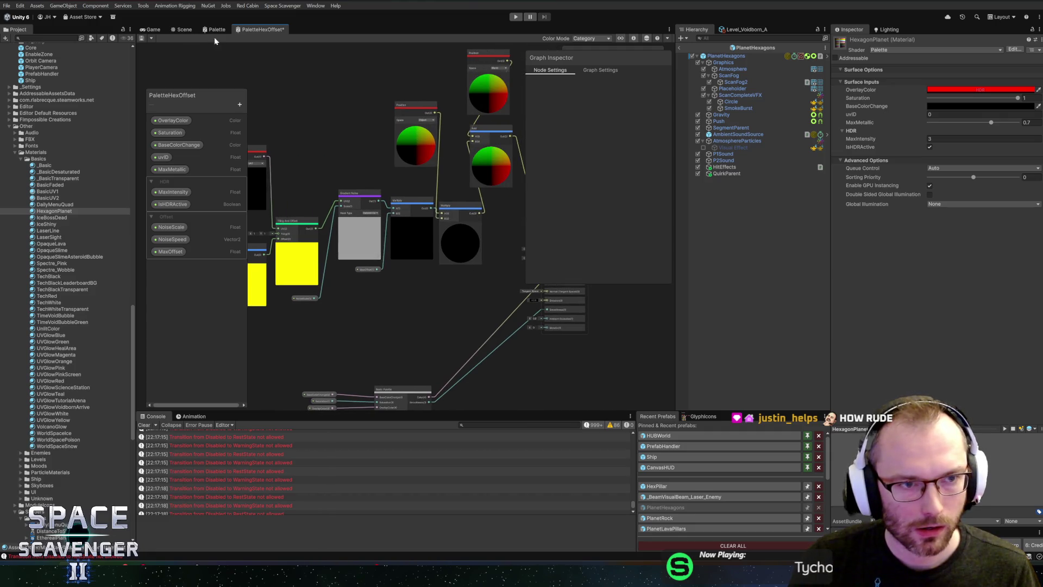
{"action": "left_click", "coordinate": [185, 29]}
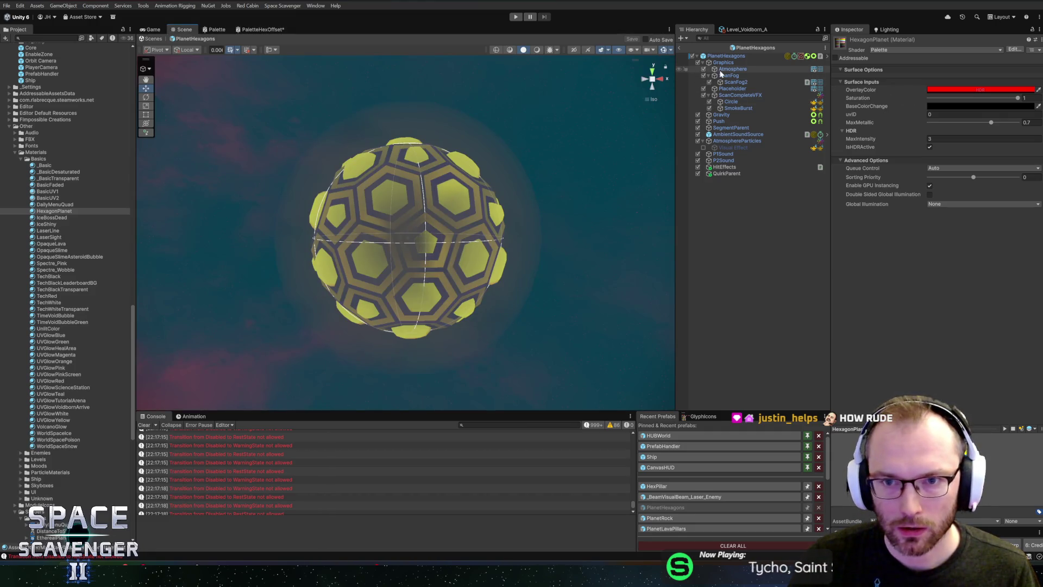
{"action": "left_click", "coordinate": [258, 29]}
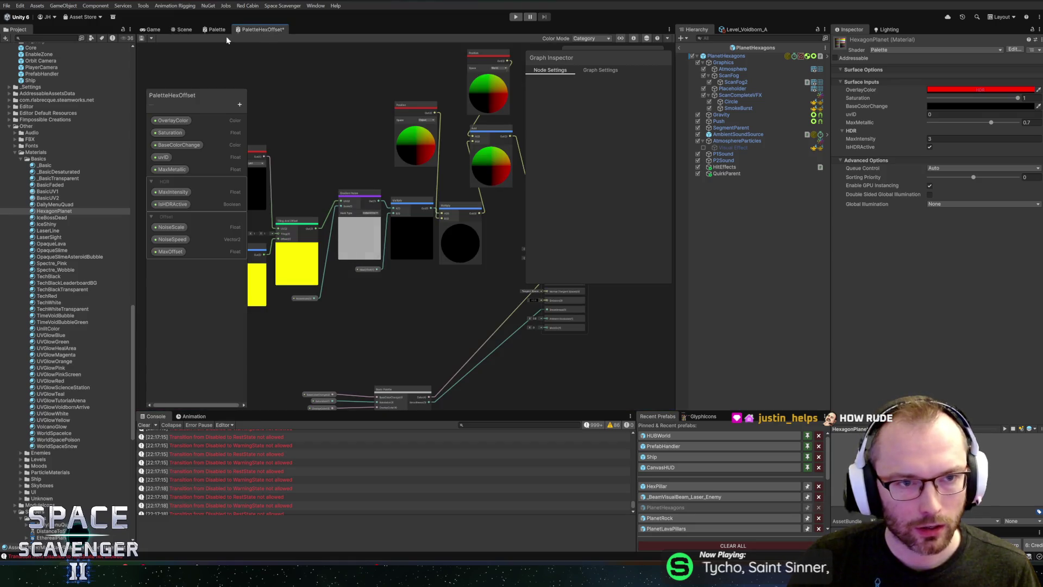
{"action": "key", "text": "ctrl+s"}
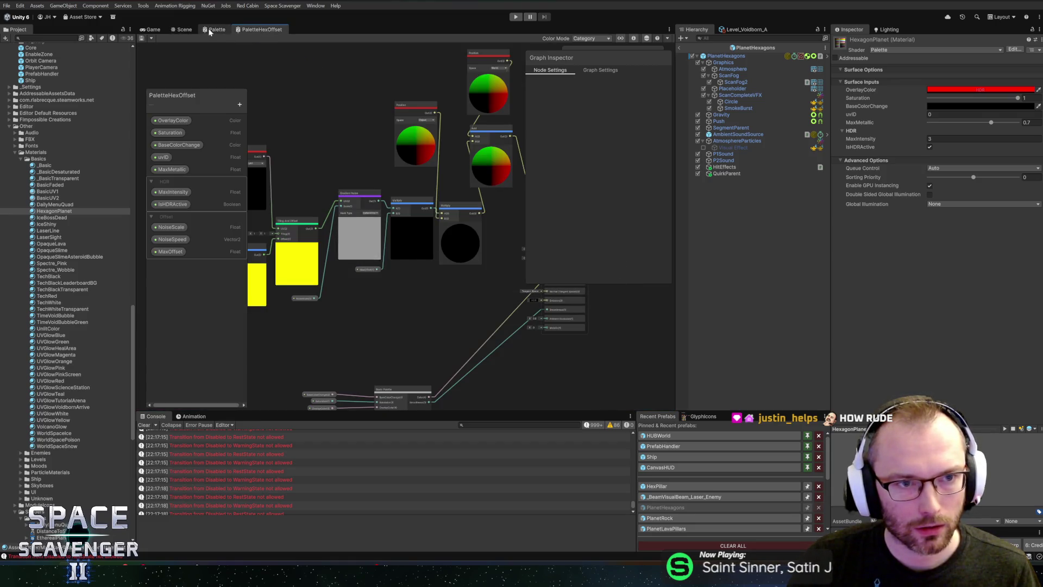
- Assign the HexagonPlanet material to the Placeholder planet's Element 0
{"action": "key", "text": "ctrl+1"}
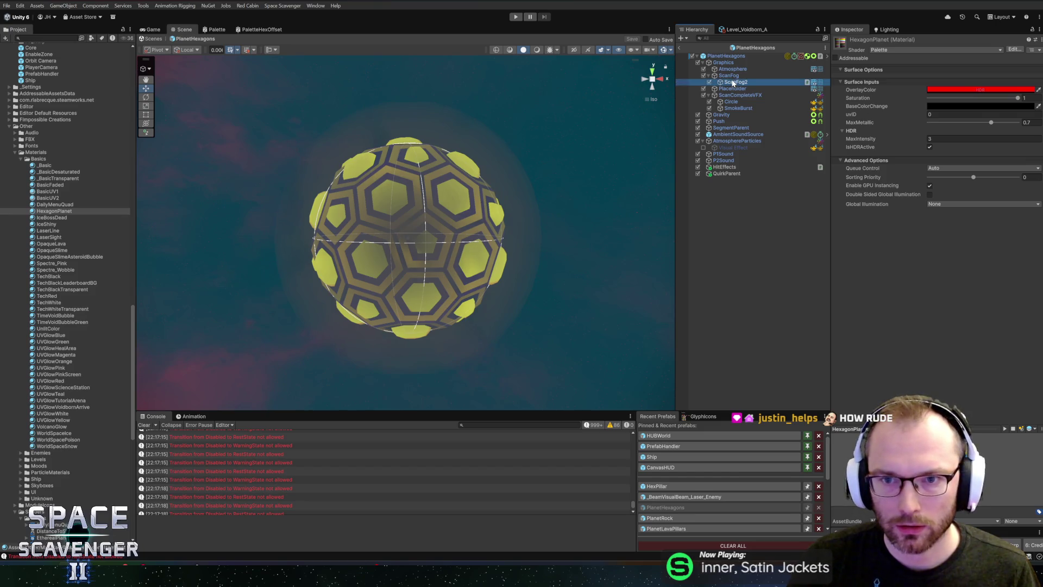
{"action": "left_click", "coordinate": [732, 88]}
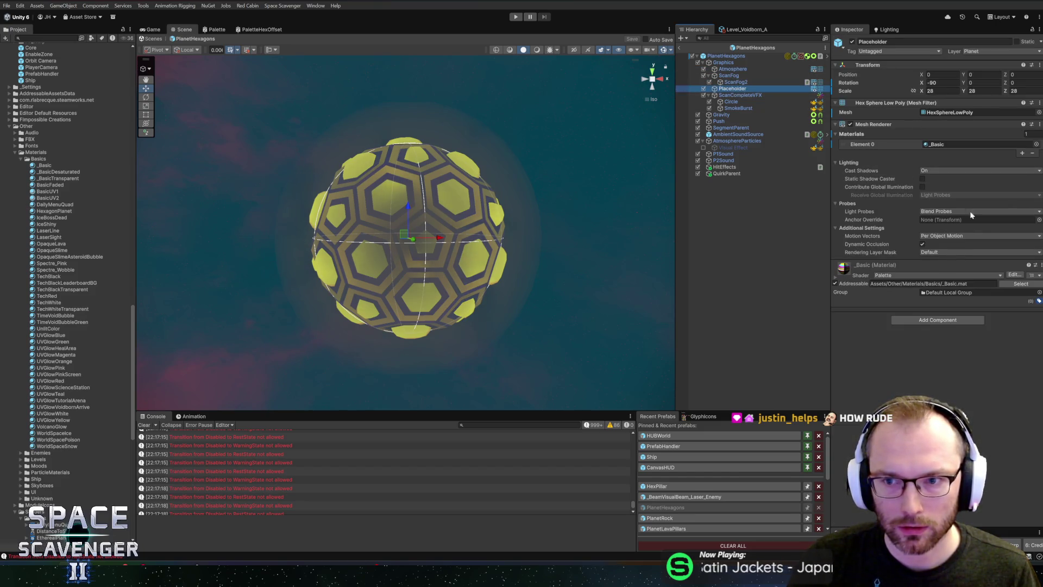
{"action": "left_click", "coordinate": [1037, 145]}
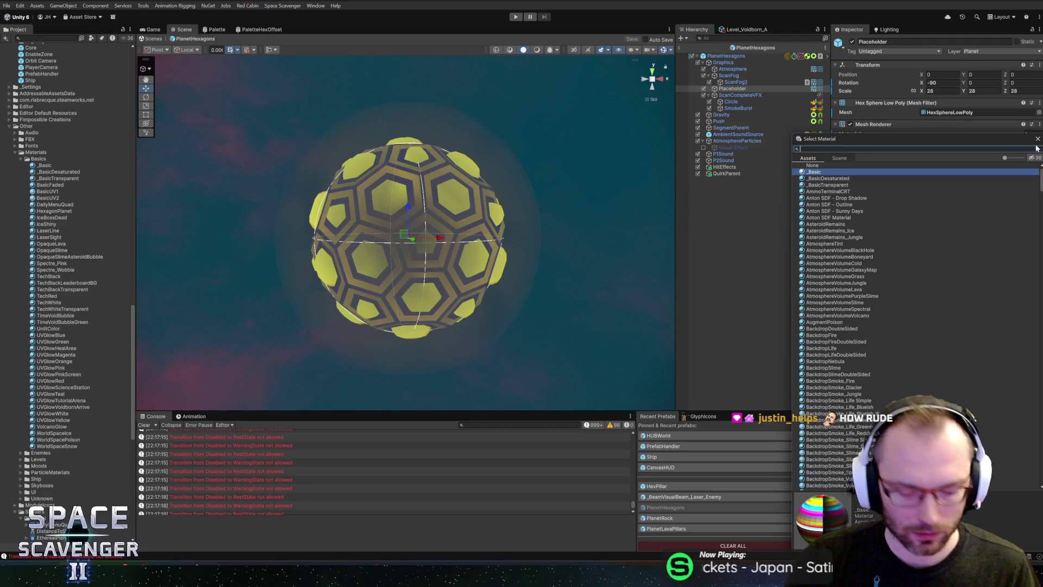
{"action": "type", "text": "hexa"}
{"action": "double_click", "coordinate": [824, 171]}
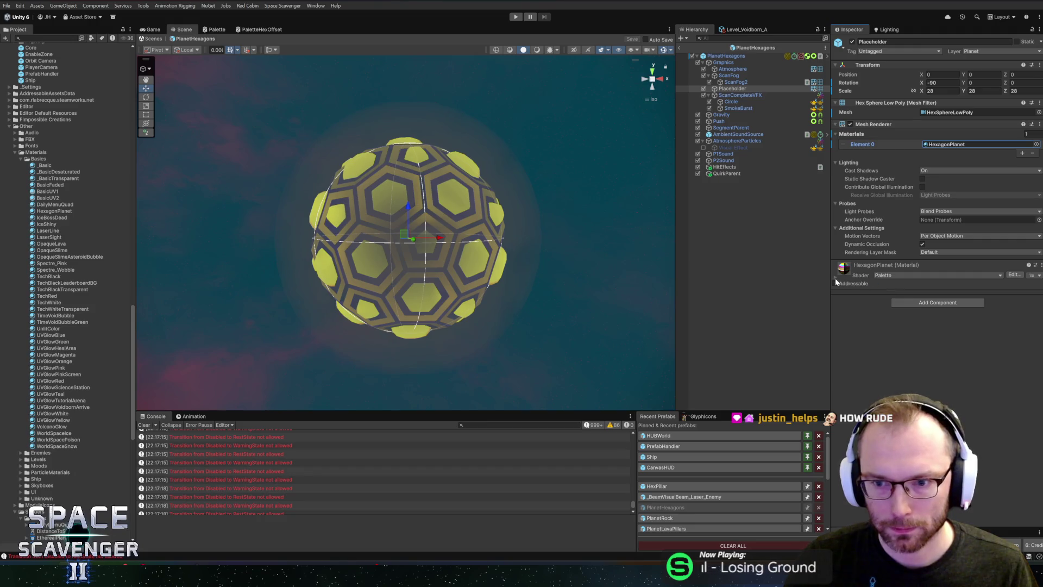
- Switch the HexagonPlanet material's shader to PaletteHexOffset
{"action": "left_click", "coordinate": [836, 279]}
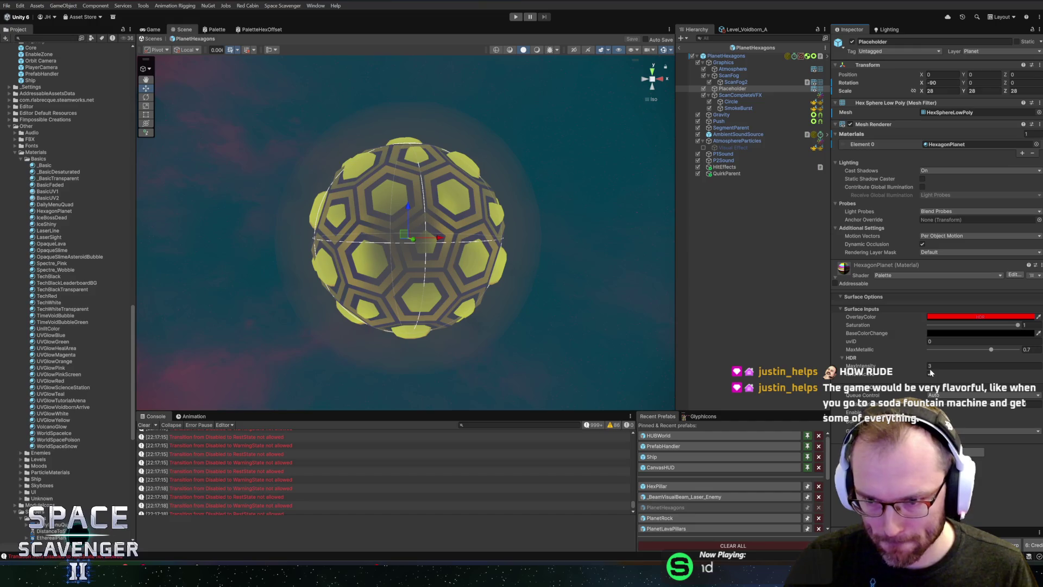
{"action": "left_click", "coordinate": [909, 276]}
{"action": "type", "text": "hex"}
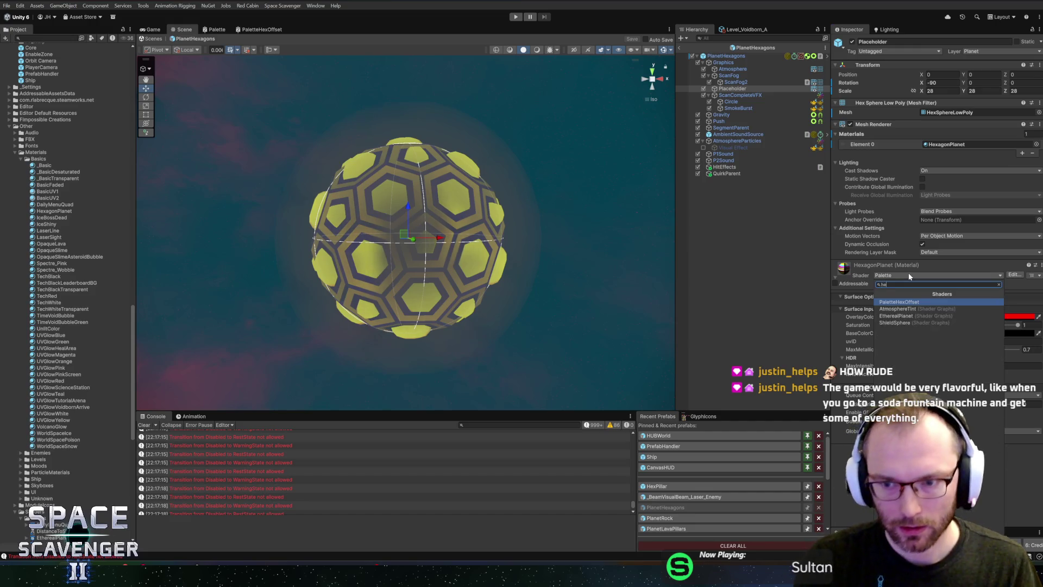
{"action": "left_click", "coordinate": [897, 301]}
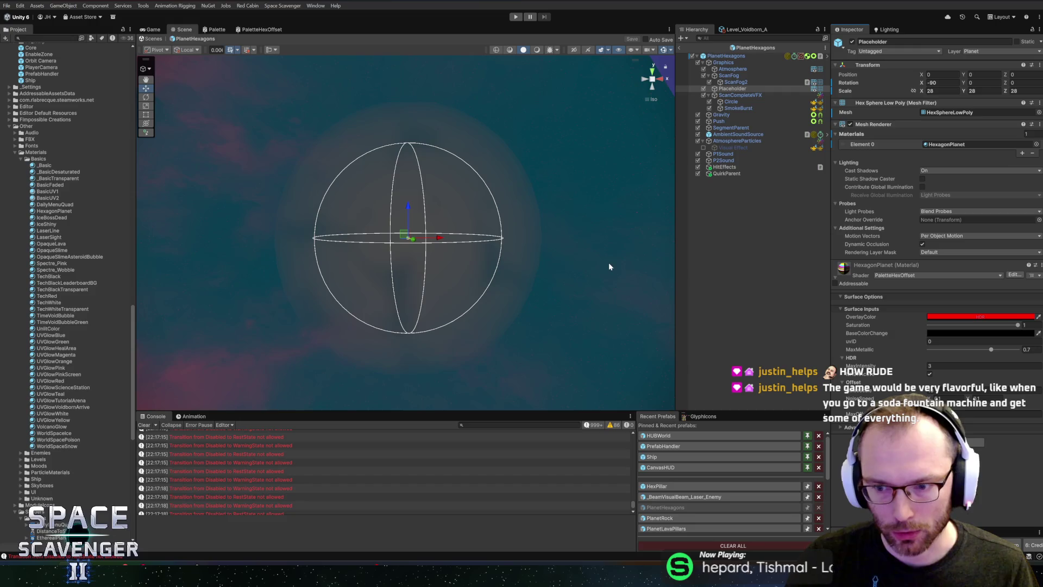
{"action": "left_click", "coordinate": [978, 414]}
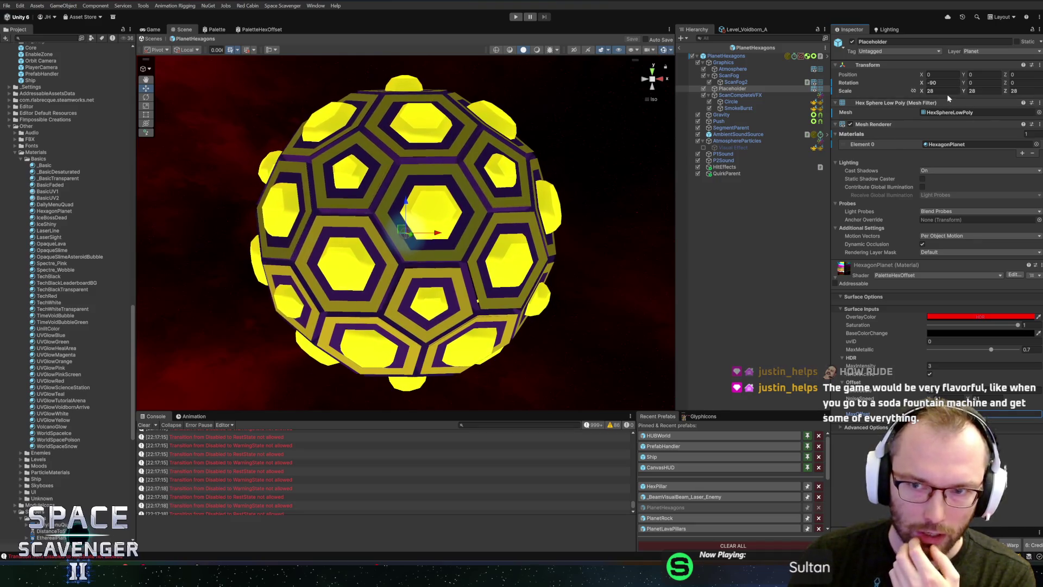
{"action": "mouse_move", "coordinate": [348, 109]}
{"action": "left_mouse_down"}
{"action": "mouse_move", "coordinate": [310, 98]}
{"action": "mouse_move", "coordinate": [466, 250]}
{"action": "mouse_move", "coordinate": [321, 322]}
{"action": "mouse_move", "coordinate": [347, 296]}
{"action": "left_mouse_up"}
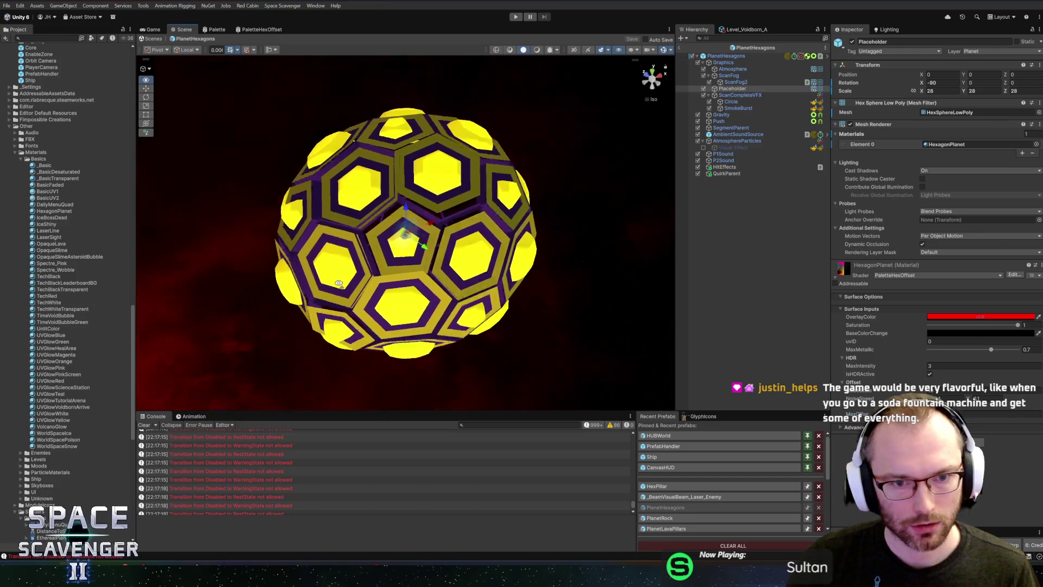
{"action": "left_click_drag", "start_coordinate": [402, 239], "coordinate": [385, 225]}
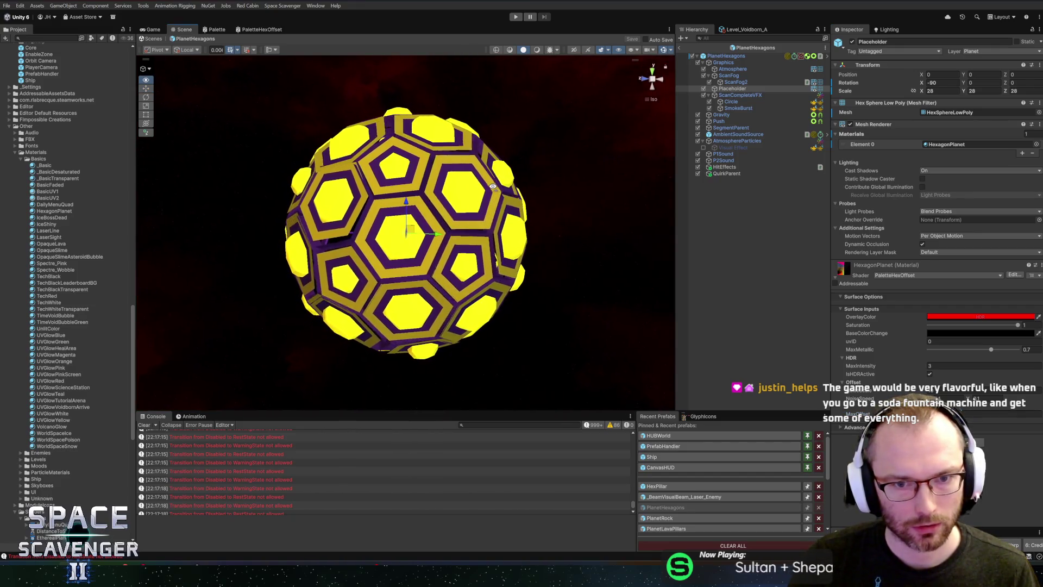
{"action": "mouse_move", "coordinate": [568, 223]}
{"action": "left_mouse_down"}
{"action": "mouse_move", "coordinate": [603, 234]}
{"action": "mouse_move", "coordinate": [506, 293]}
{"action": "mouse_move", "coordinate": [457, 265]}
{"action": "left_mouse_up"}
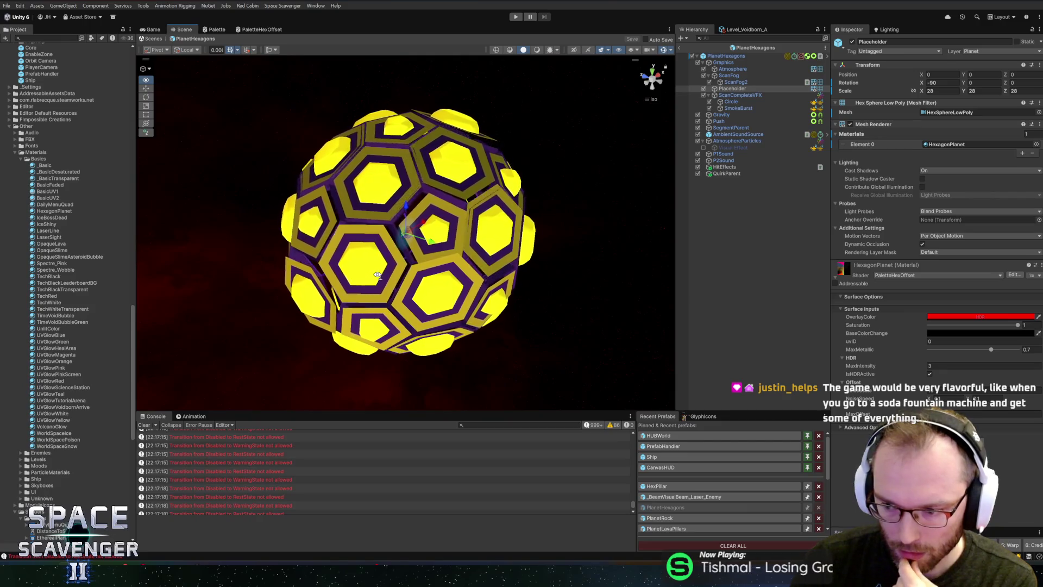
{"action": "key", "text": "alt+Tab"}
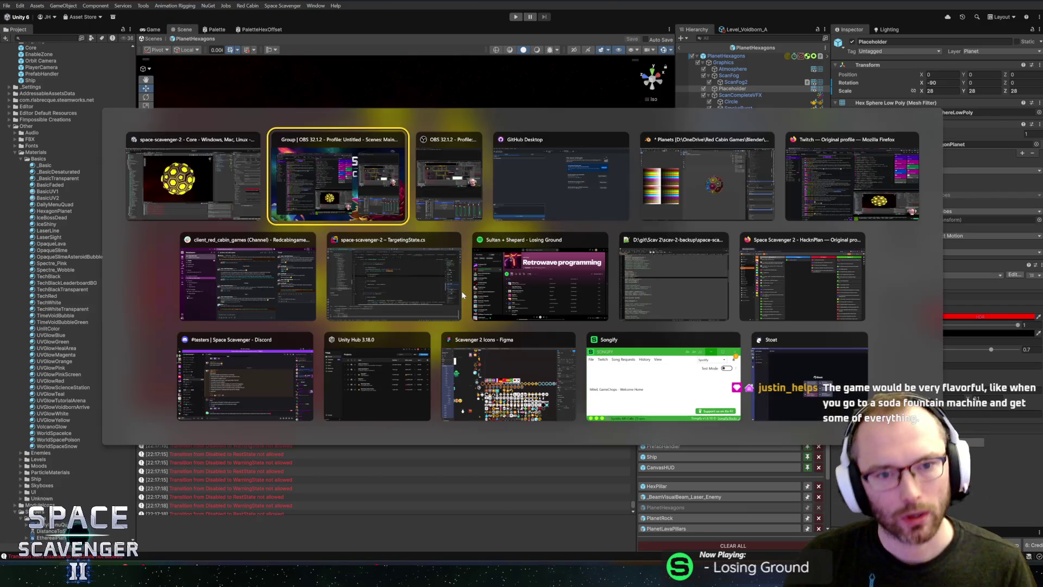
- In Blender, select every face of HexSphereLowPoly and change its shading
{"action": "key", "text": "alt+Tab"}
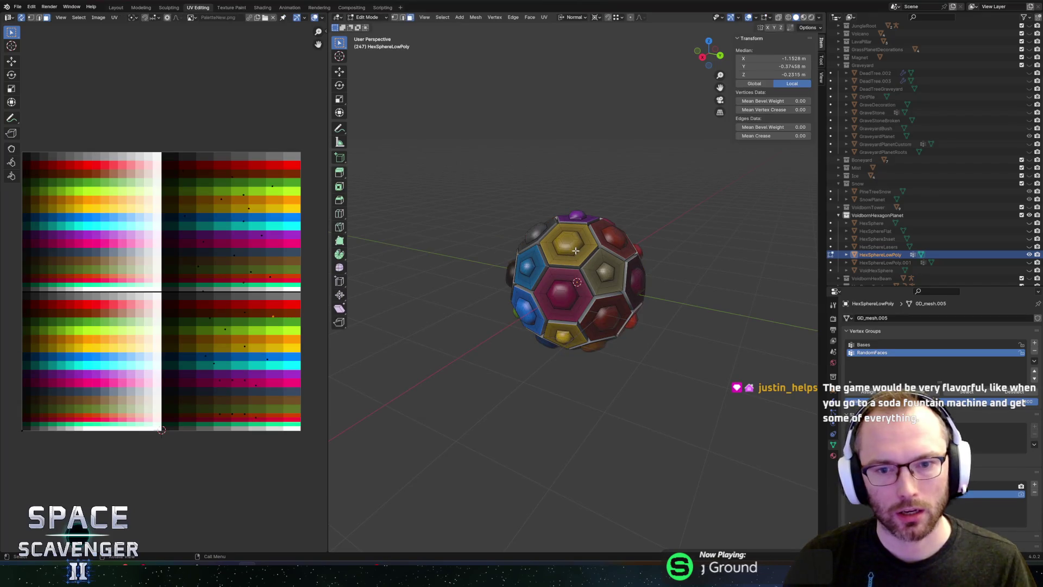
{"action": "key", "text": "a"}
{"action": "key", "text": "u"}
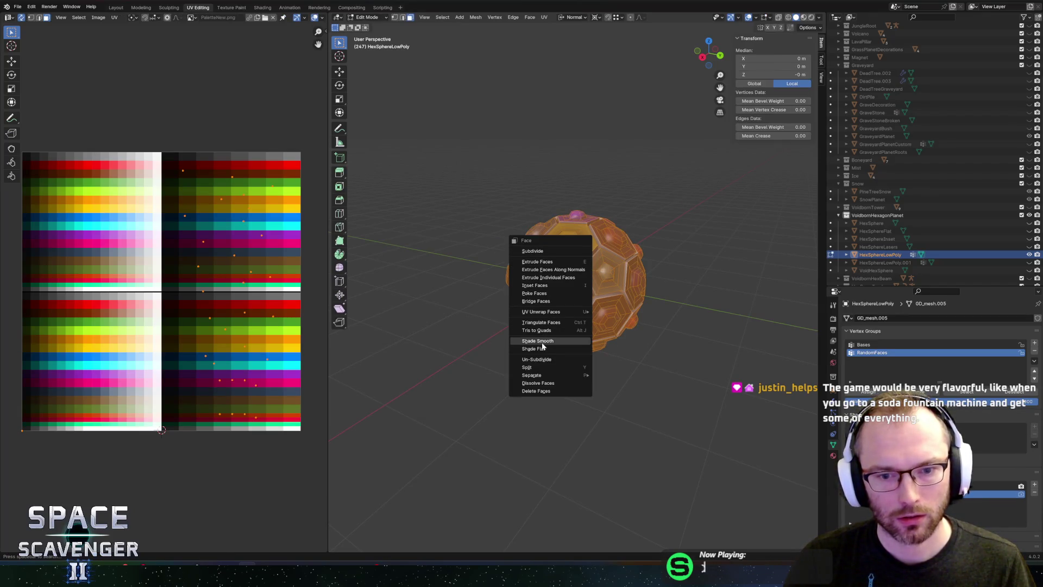
{"action": "left_click", "coordinate": [542, 343]}
- Re-export the hex sphere mesh as FBX and return to Unity
{"action": "key", "text": "ctrl+shift+e"}
{"action": "left_click", "coordinate": [791, 489]}
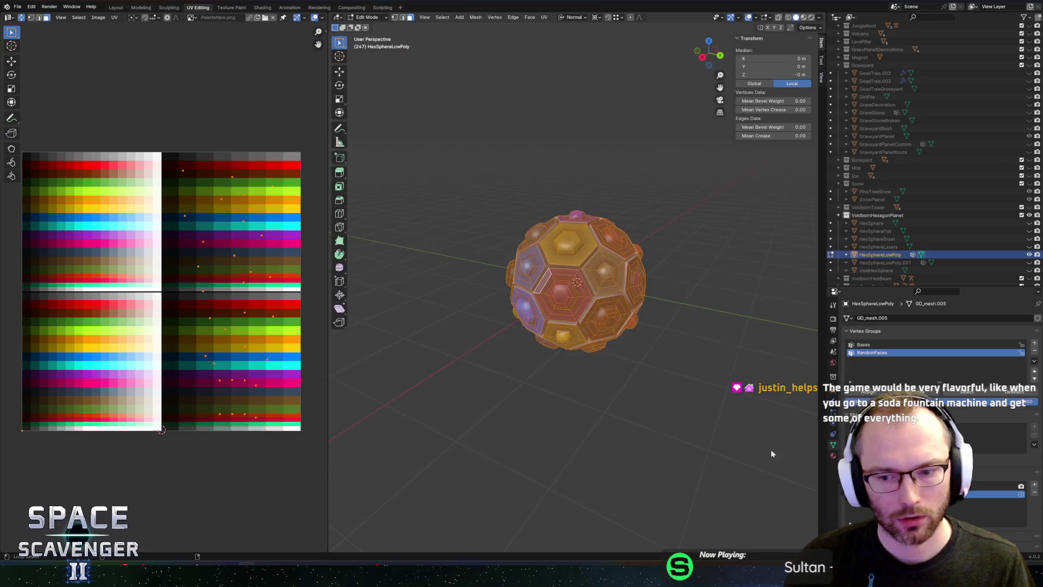
{"action": "key", "text": "alt+Tab"}
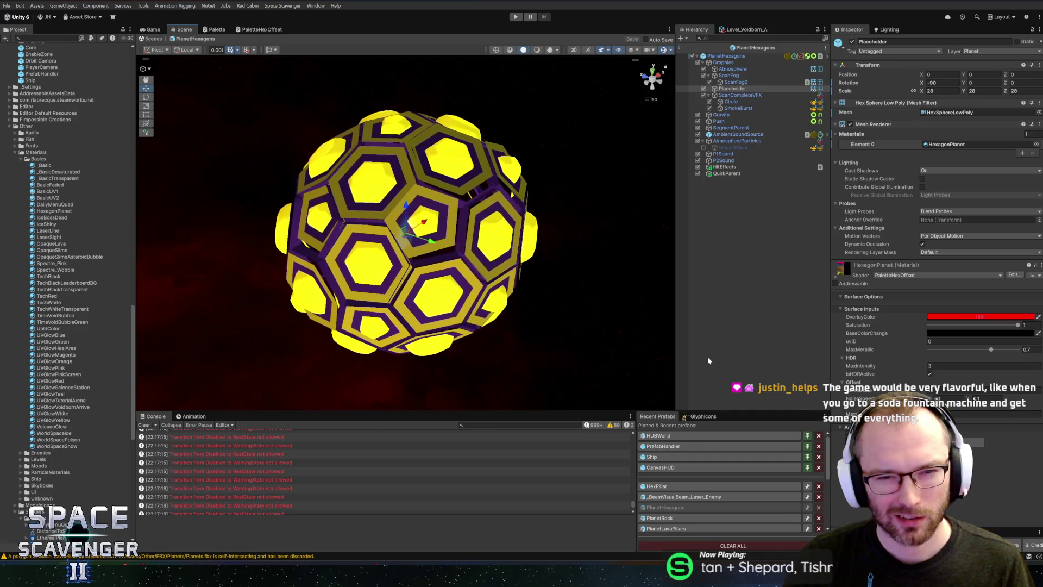
- Switch to Blender and orbit the view around the hex sphere
{"action": "key", "text": "alt+Tab"}
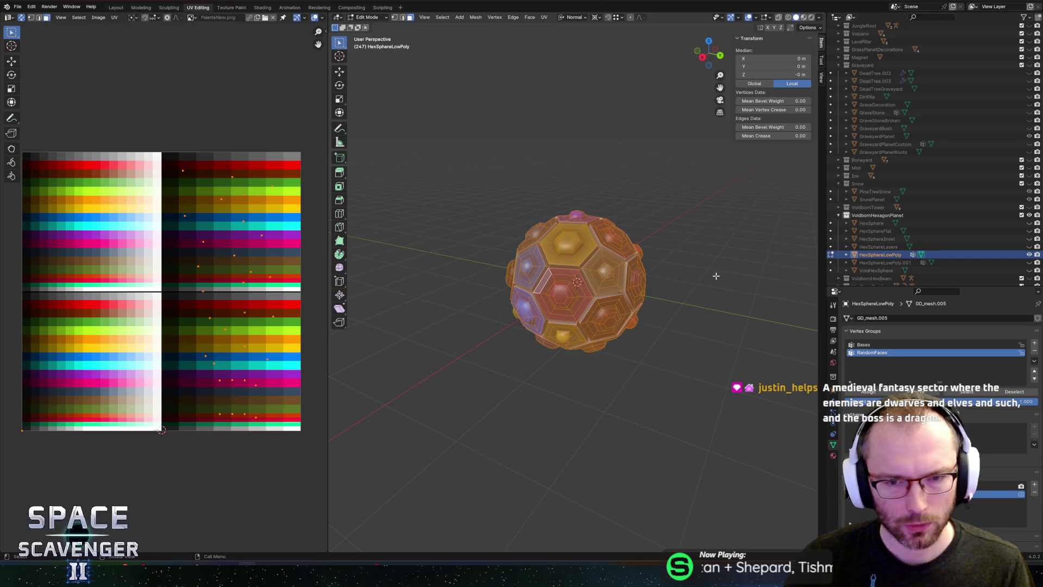
{"action": "mouse_move", "coordinate": [685, 263]}
{"action": "left_mouse_down"}
{"action": "mouse_move", "coordinate": [741, 233]}
{"action": "mouse_move", "coordinate": [594, 247]}
{"action": "mouse_move", "coordinate": [724, 239]}
{"action": "mouse_move", "coordinate": [654, 241]}
{"action": "left_mouse_up"}
- Return to Unity to see the noise-displaced hexagon planet
{"action": "key", "text": "alt+Tab"}
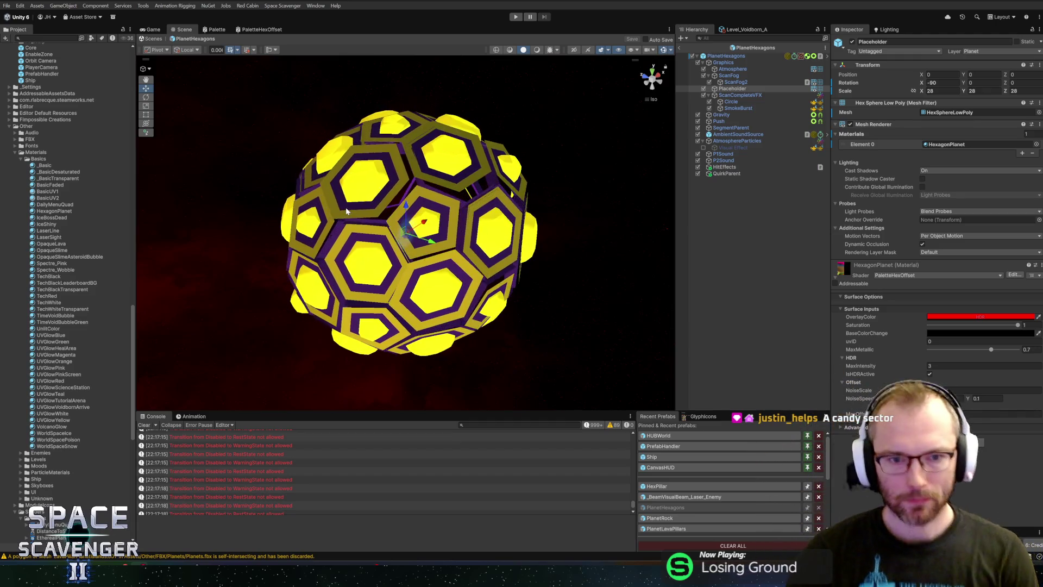
{"action": "mouse_move", "coordinate": [235, 191]}
{"action": "left_mouse_down"}
{"action": "mouse_move", "coordinate": [306, 157]}
{"action": "mouse_move", "coordinate": [485, 117]}
{"action": "mouse_move", "coordinate": [451, 132]}
{"action": "left_mouse_up"}
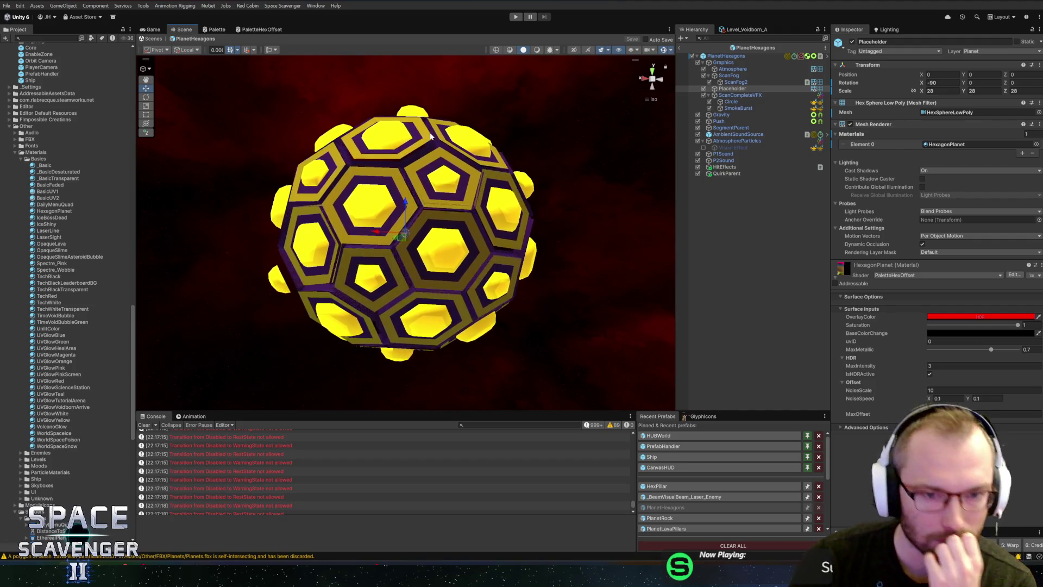
{"action": "mouse_move", "coordinate": [445, 175]}
{"action": "left_mouse_down", "text": "alt"}
{"action": "mouse_move", "coordinate": [340, 234]}
{"action": "mouse_move", "coordinate": [559, 214]}
{"action": "left_mouse_up", "text": "alt"}
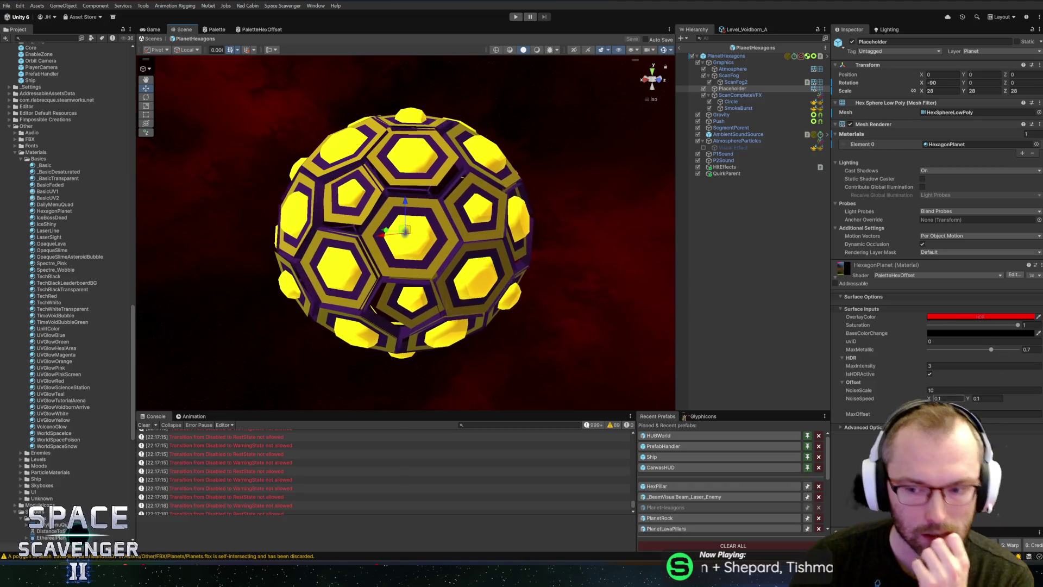
{"action": "left_click", "coordinate": [947, 398]}
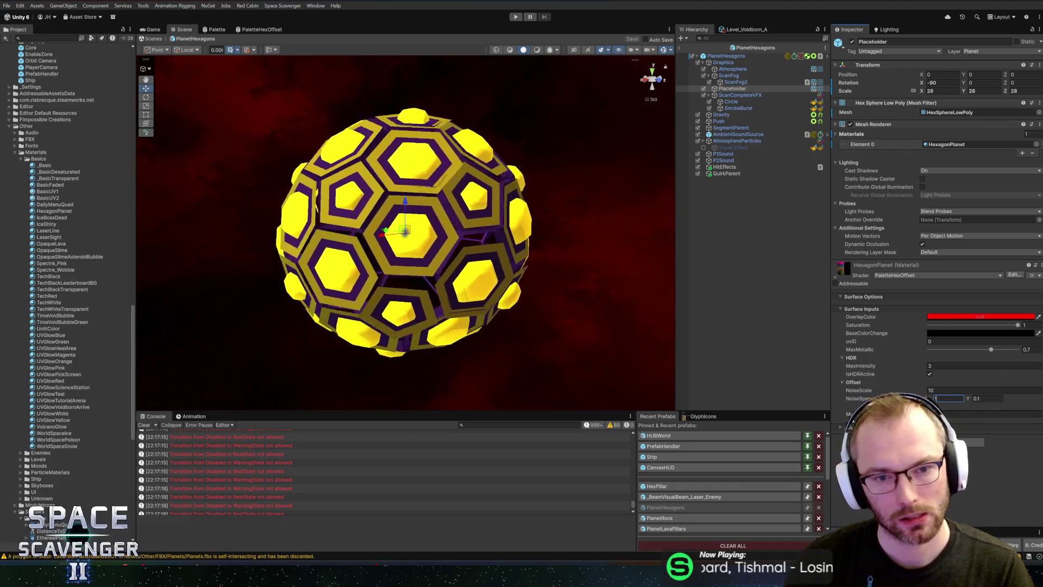
- Change the HexagonPlanet material's NoiseSpeed Y from 0.1 to 0
{"action": "key", "text": "Tab"}
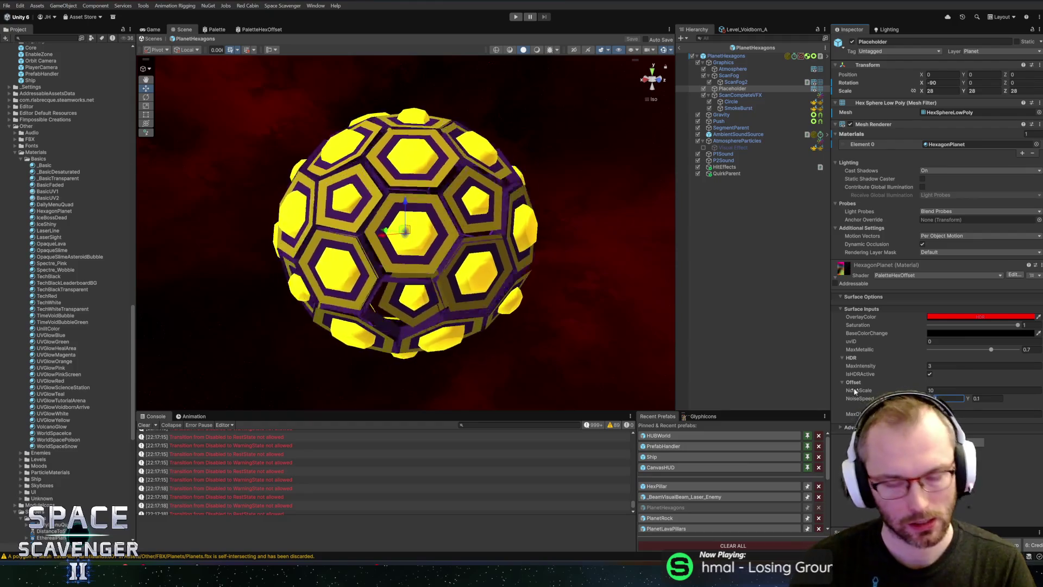
{"action": "key", "text": "BackSpace"}
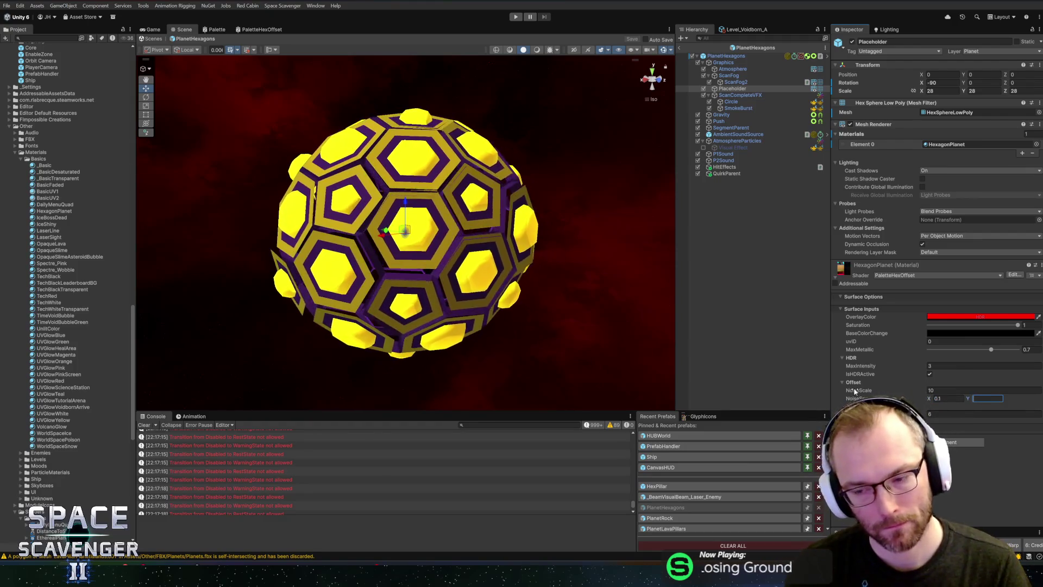
{"action": "type", "text": "0"}
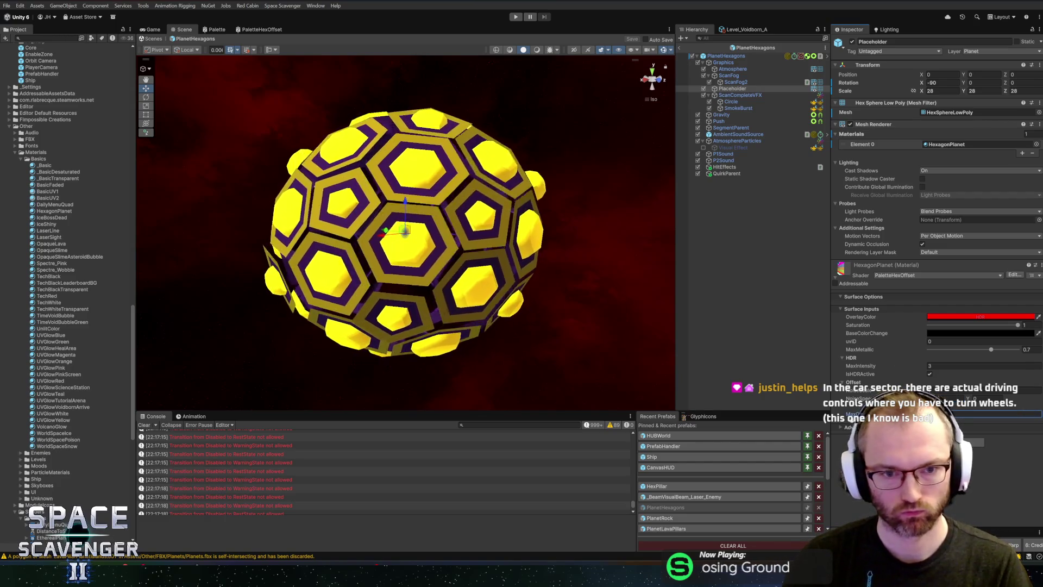
- Inspect the hex sphere in Blender, clear its mesh selection, and return to Unity
{"action": "key", "text": "alt+Tab"}
{"action": "key", "text": "alt+Tab"}
{"action": "left_click", "coordinate": [478, 219]}
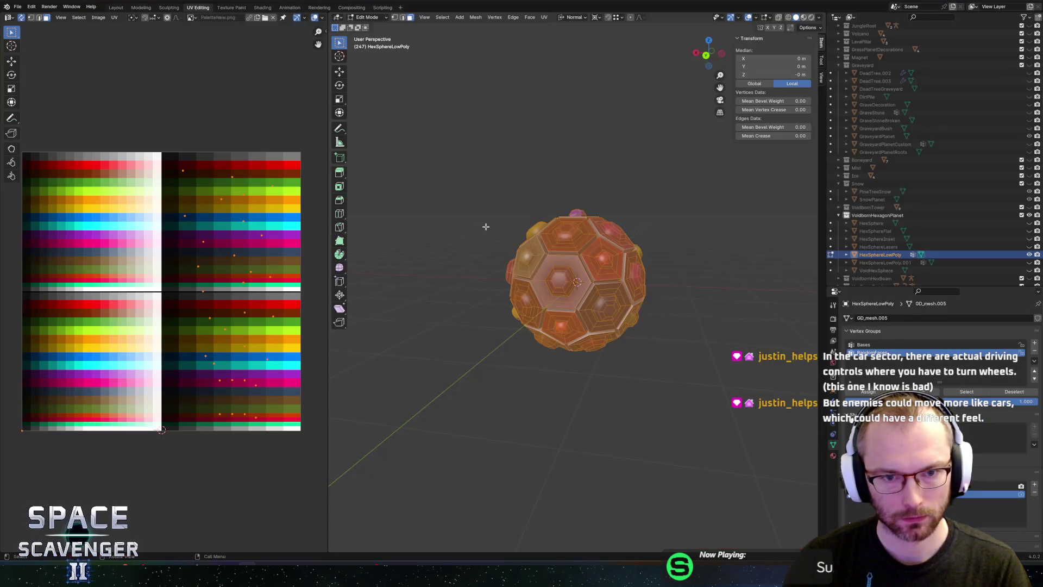
{"action": "key", "text": "alt+Tab"}
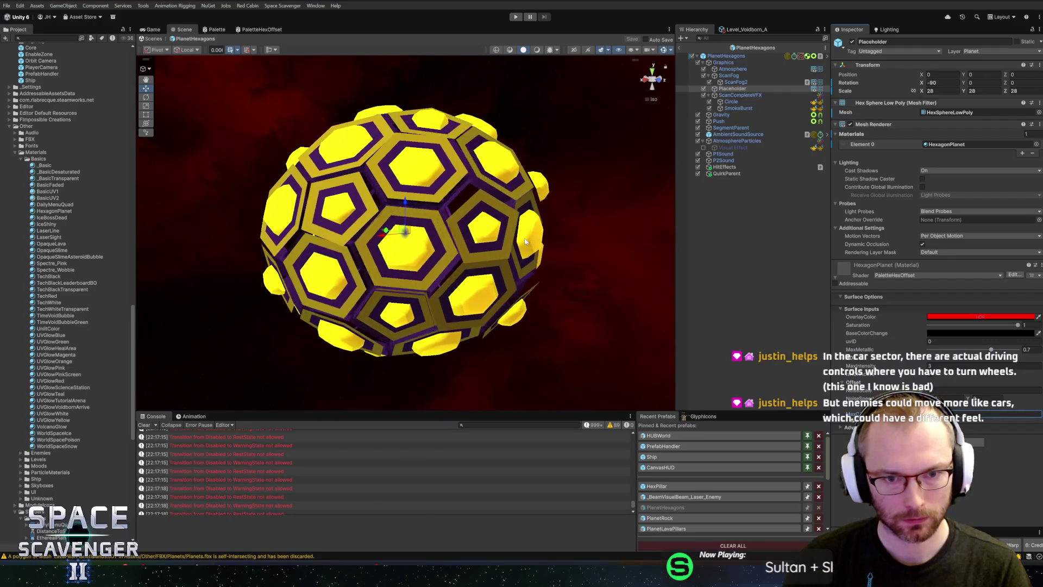
{"action": "key", "text": "alt+Tab"}
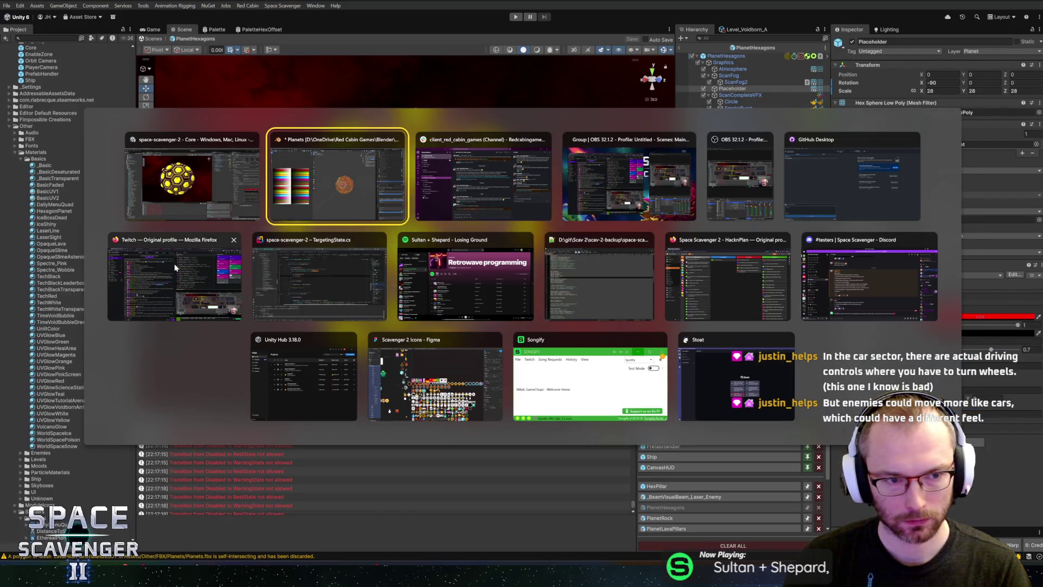
{"action": "key", "text": "alt+Tab"}
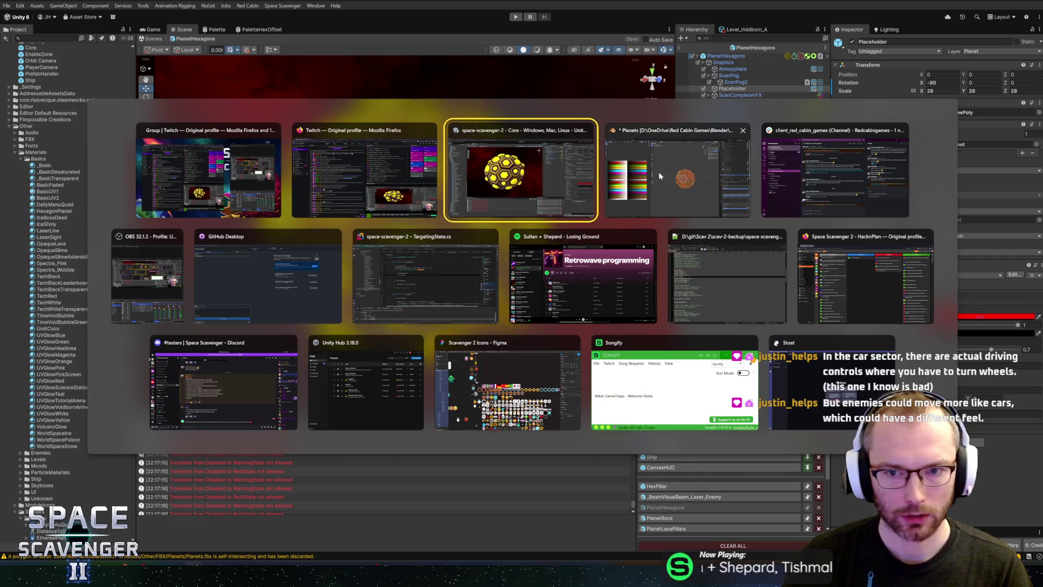
{"action": "left_click", "coordinate": [659, 172]}
{"action": "key", "text": "alt+a"}
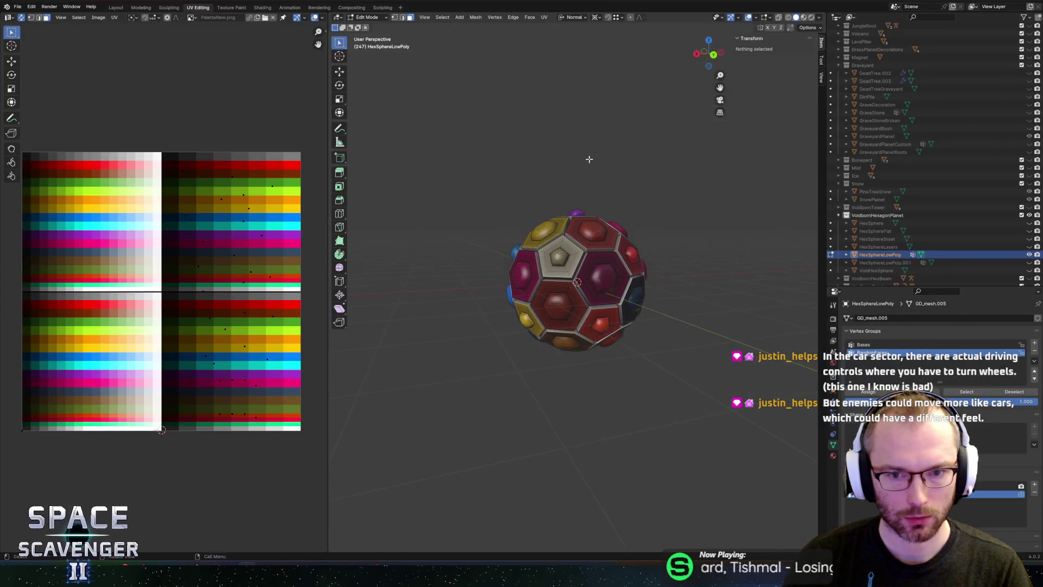
{"action": "key", "text": "alt+Tab"}
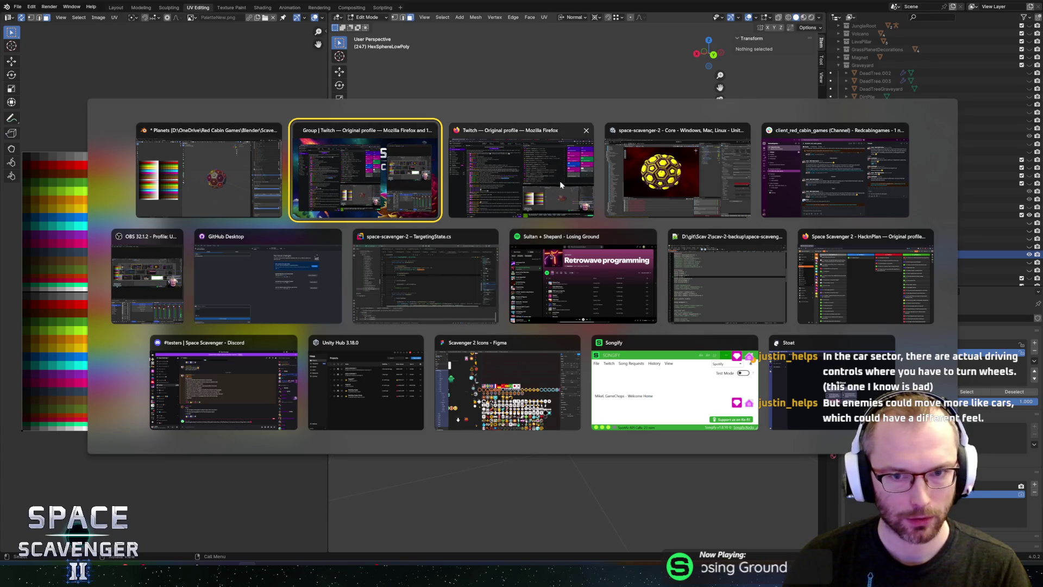
{"action": "left_click", "coordinate": [678, 181]}
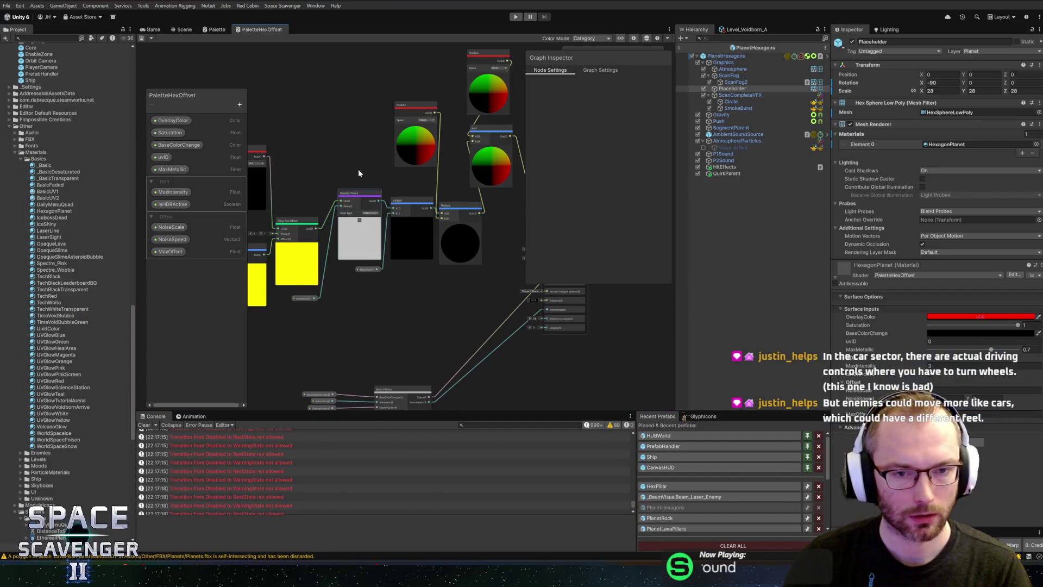
- Reposition the Position node, compare the planet in the Scene view, then reopen PaletteHexOffset
{"action": "left_click_drag", "start_coordinate": [363, 171], "coordinate": [299, 209]}
{"action": "left_click_drag", "start_coordinate": [426, 148], "coordinate": [354, 131]}
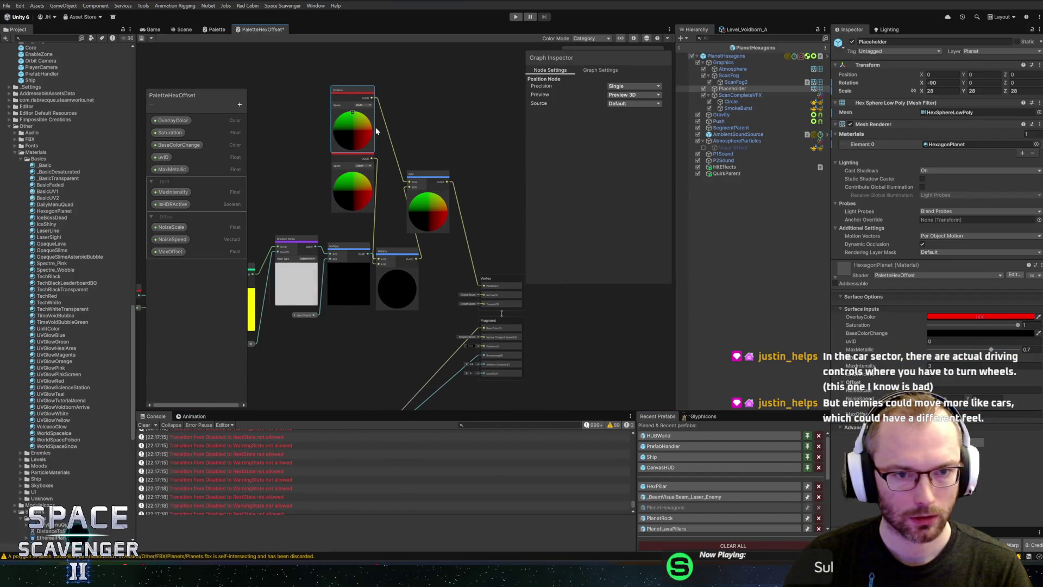
{"action": "key", "text": "alt+Tab"}
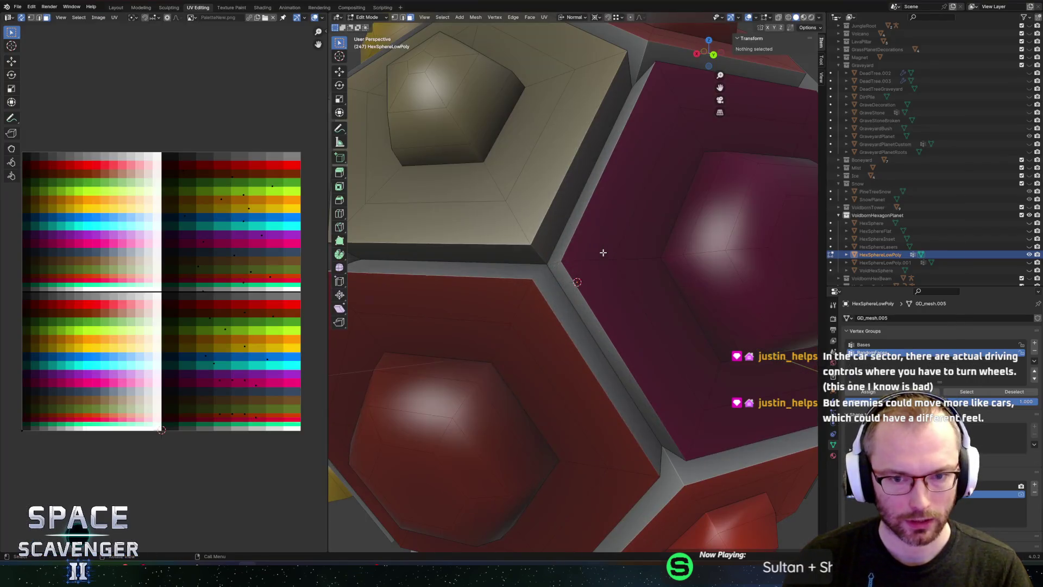
{"action": "key", "text": "alt+Tab"}
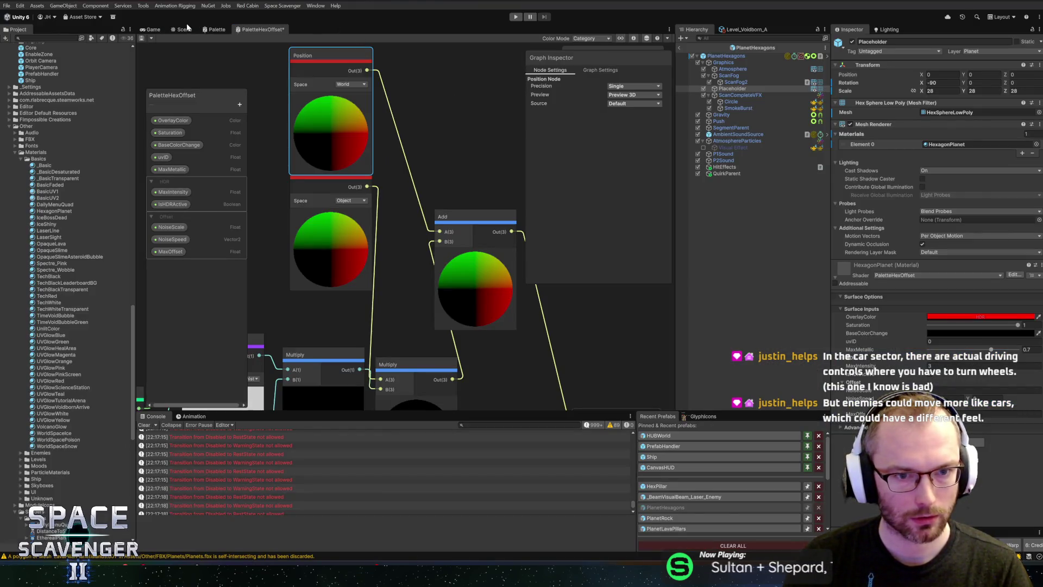
{"action": "left_click", "coordinate": [184, 30]}
{"action": "scroll", "coordinate": [433, 259], "scroll_direction": "up", "scroll_amount": 5}
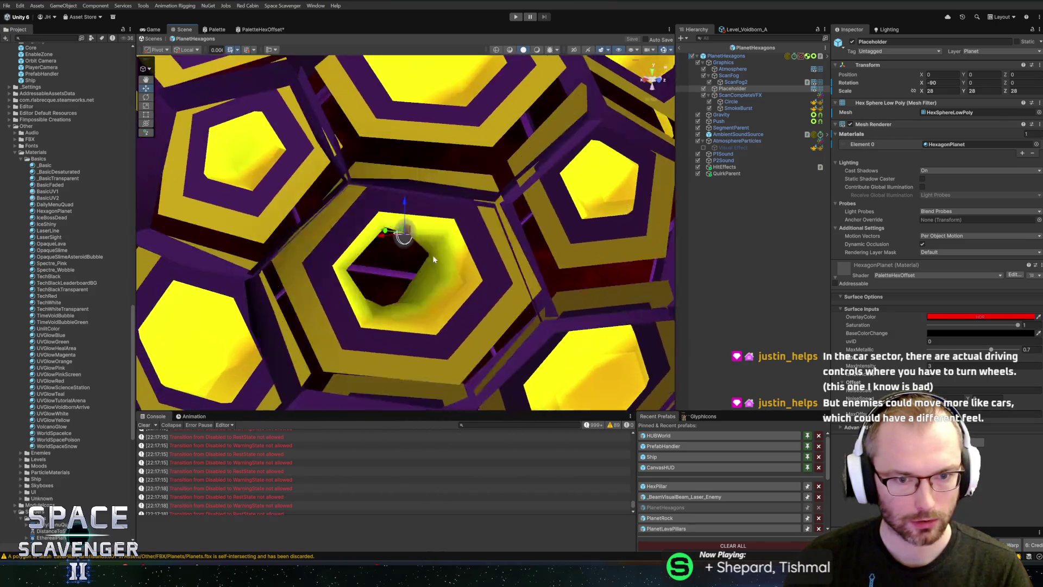
{"action": "scroll", "coordinate": [433, 255], "scroll_direction": "up", "scroll_amount": 5}
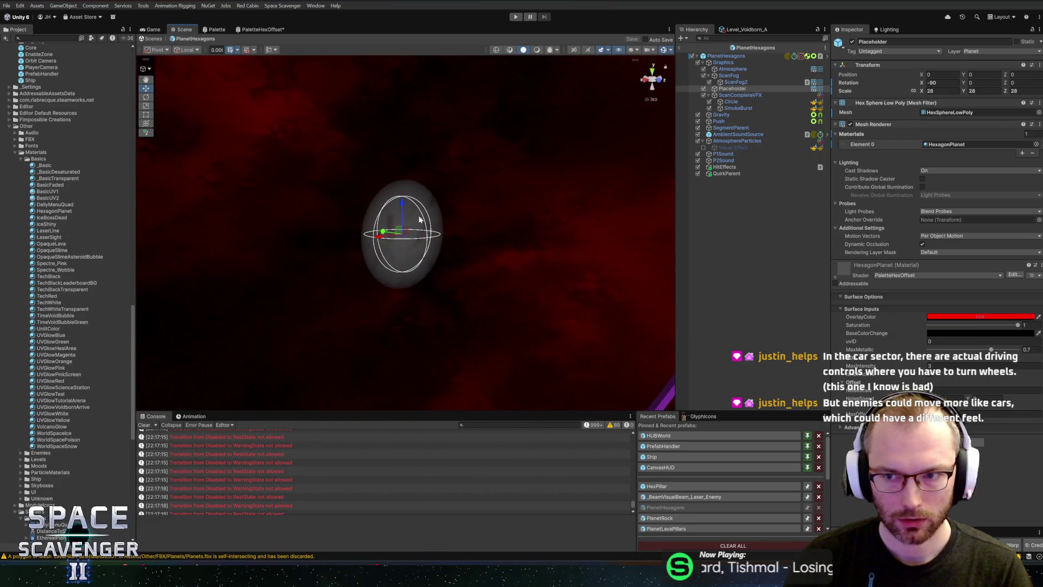
{"action": "key", "text": "alt+Tab"}
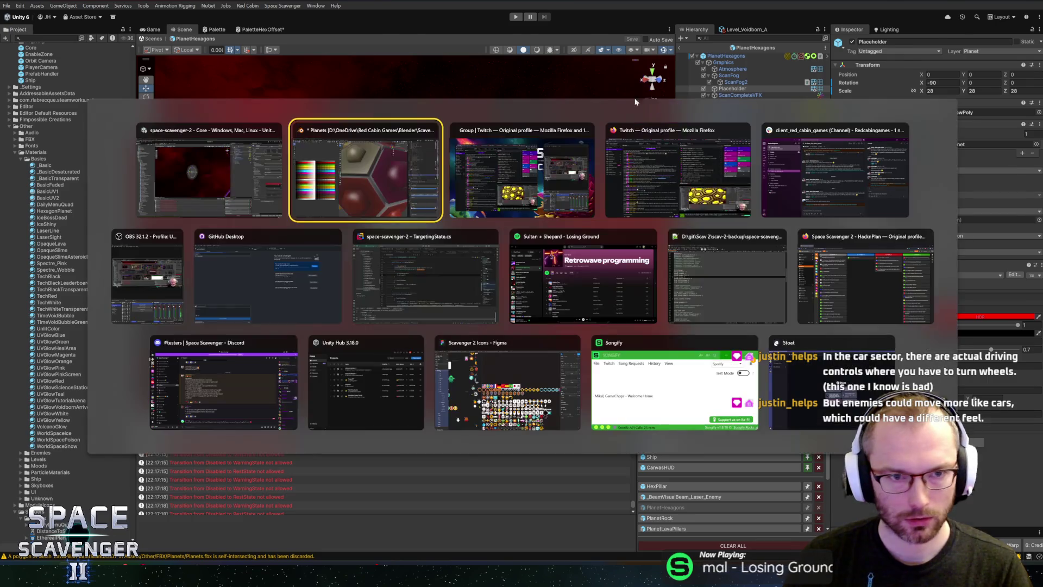
{"action": "key", "text": "alt+Tab"}
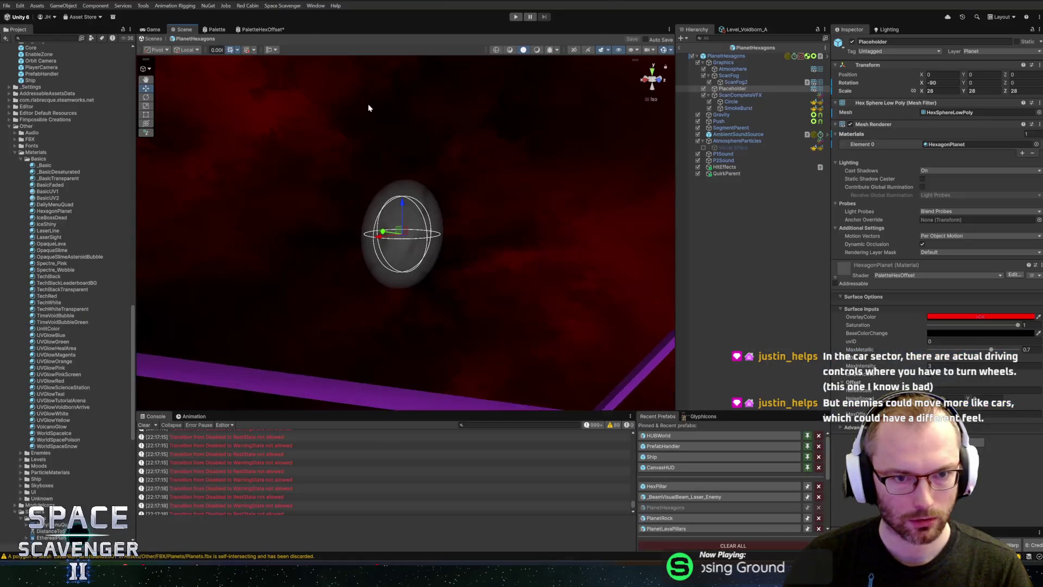
{"action": "left_click", "coordinate": [261, 29]}
{"action": "scroll", "coordinate": [400, 181], "scroll_direction": "down", "scroll_amount": 5}
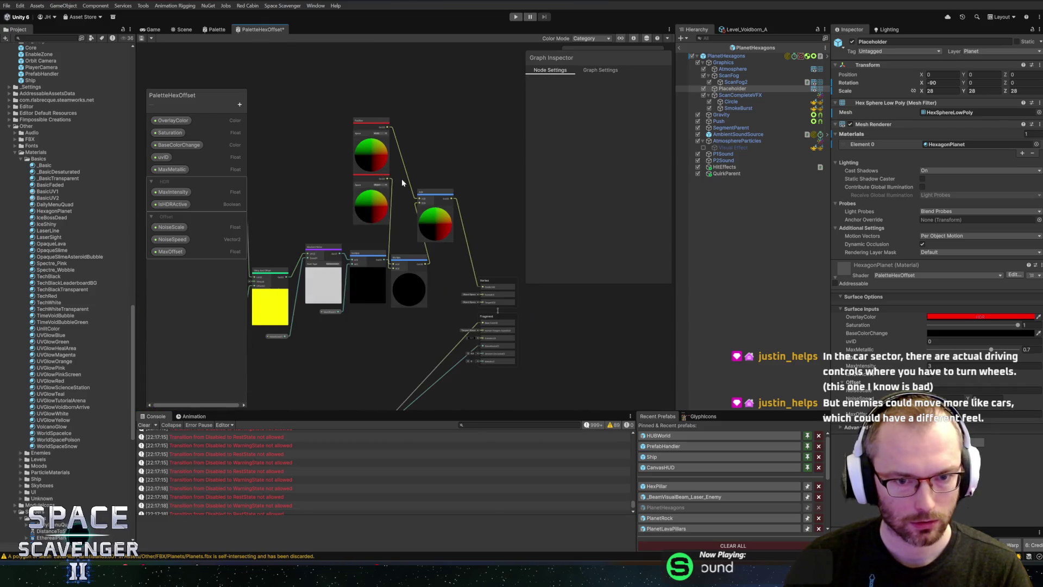
- Add an Object node to the graph and place it beside MaxOffset
{"action": "left_click_drag", "start_coordinate": [341, 235], "coordinate": [395, 167]}
{"action": "key", "text": "space"}
{"action": "type", "text": "scale"}
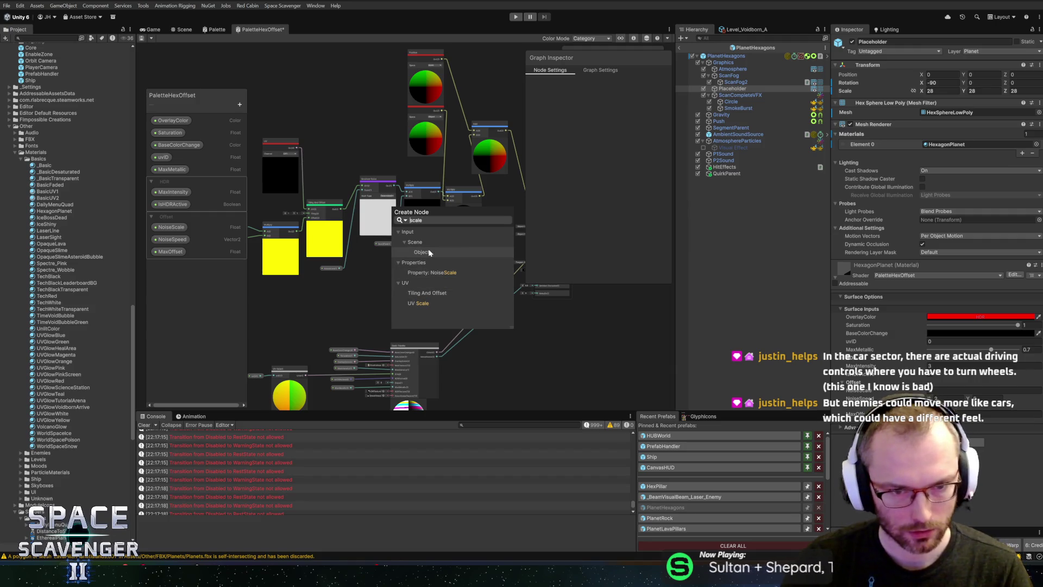
{"action": "left_click", "coordinate": [429, 252]}
{"action": "scroll", "coordinate": [430, 250], "scroll_direction": "up", "scroll_amount": 5}
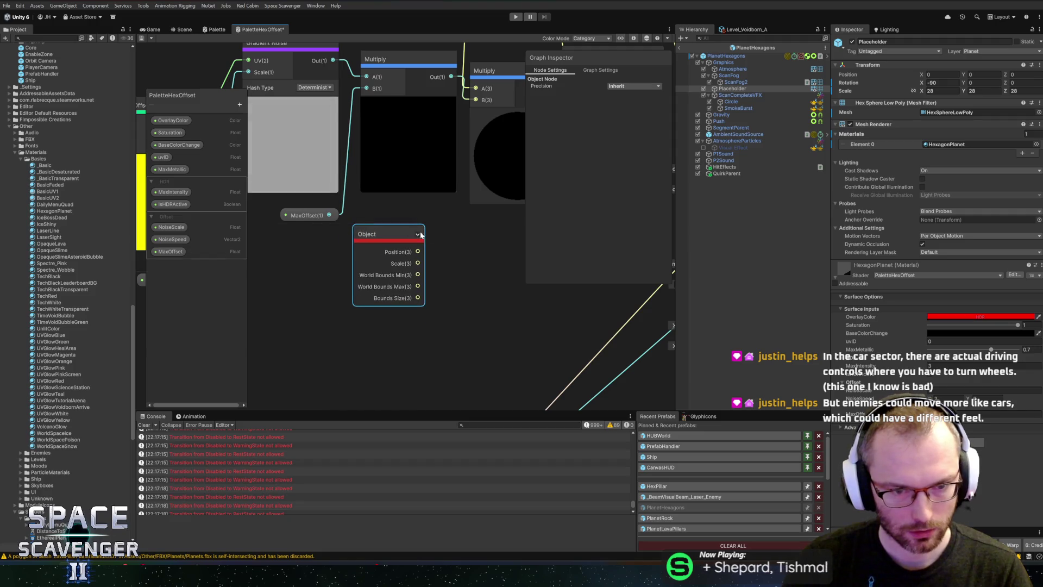
{"action": "scroll", "coordinate": [417, 236], "scroll_direction": "down", "scroll_amount": 4}
{"action": "left_click_drag", "start_coordinate": [439, 231], "coordinate": [423, 318]}
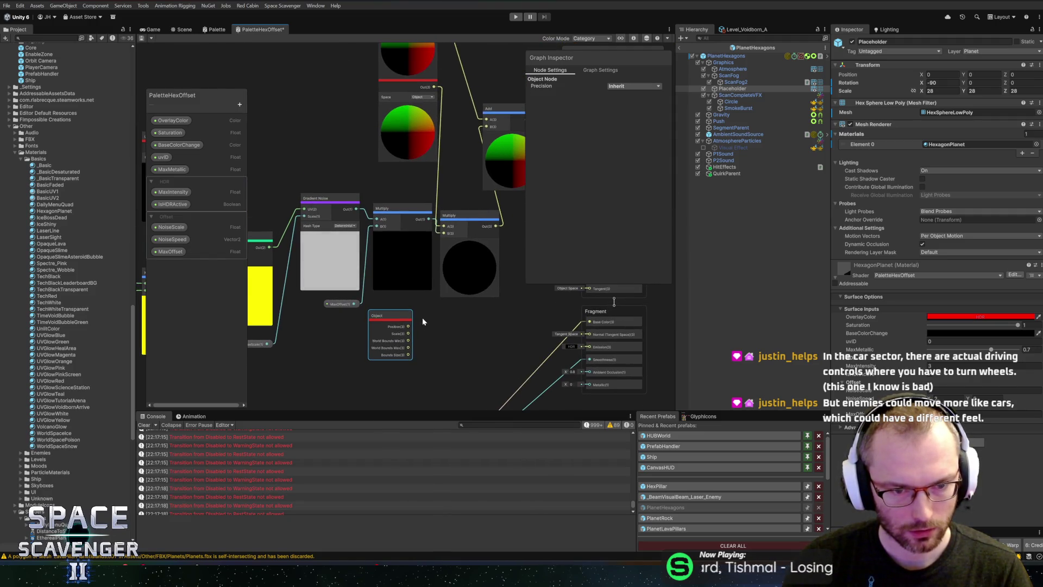
{"action": "left_click_drag", "start_coordinate": [386, 315], "coordinate": [448, 334]}
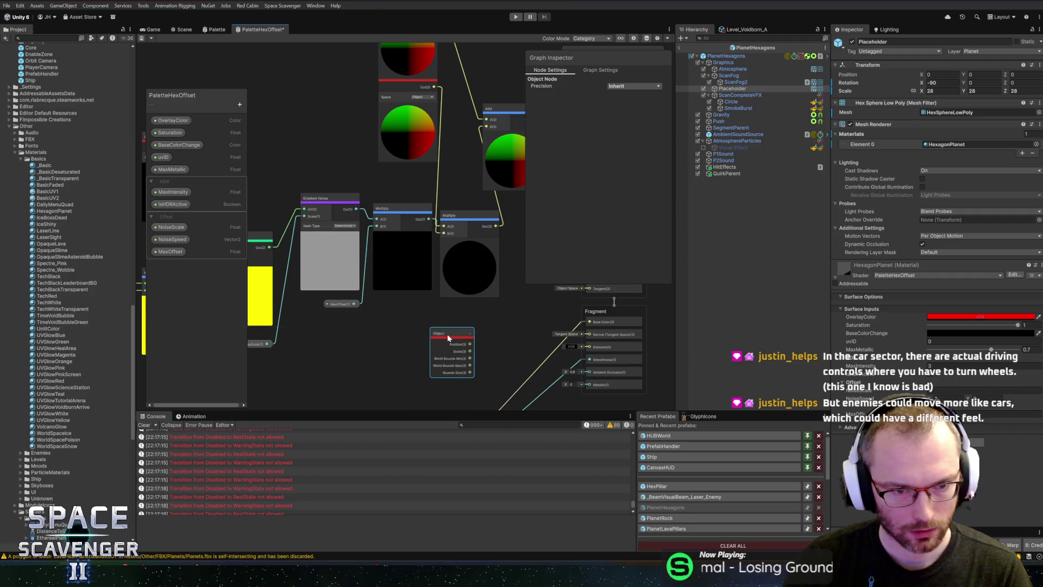
{"action": "mouse_move", "coordinate": [332, 308]}
{"action": "left_mouse_down"}
{"action": "mouse_move", "coordinate": [319, 310]}
{"action": "mouse_move", "coordinate": [354, 302]}
{"action": "left_mouse_up"}
- Add a Divide node taking MaxOffset over Object Scale, feeding Multiply's B input
{"action": "type", "text": "si"}
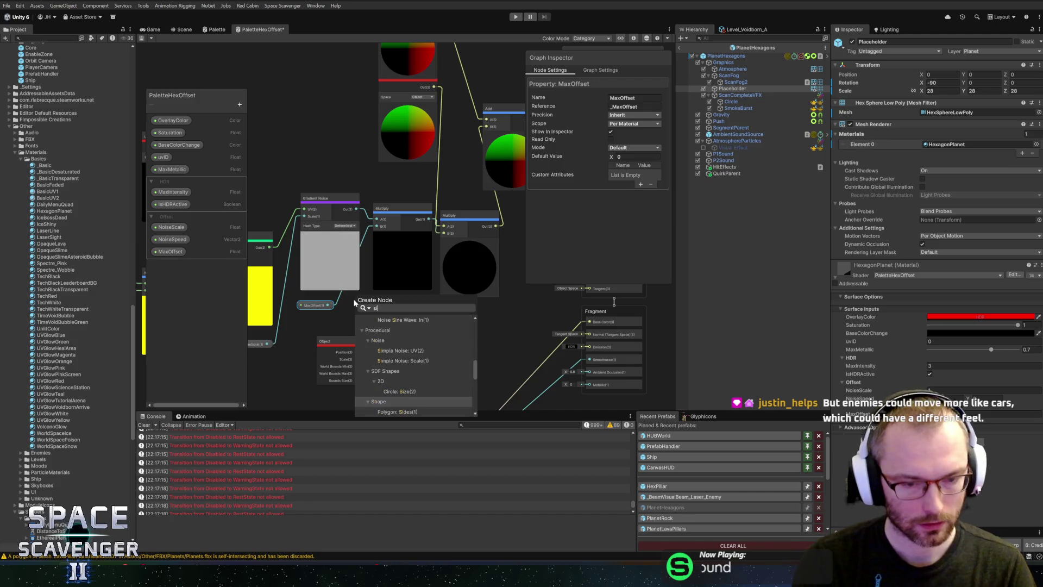
{"action": "key", "text": "BackSpace"}
{"action": "key", "text": "BackSpace"}
{"action": "key", "text": "BackSpace"}
{"action": "type", "text": "div"}
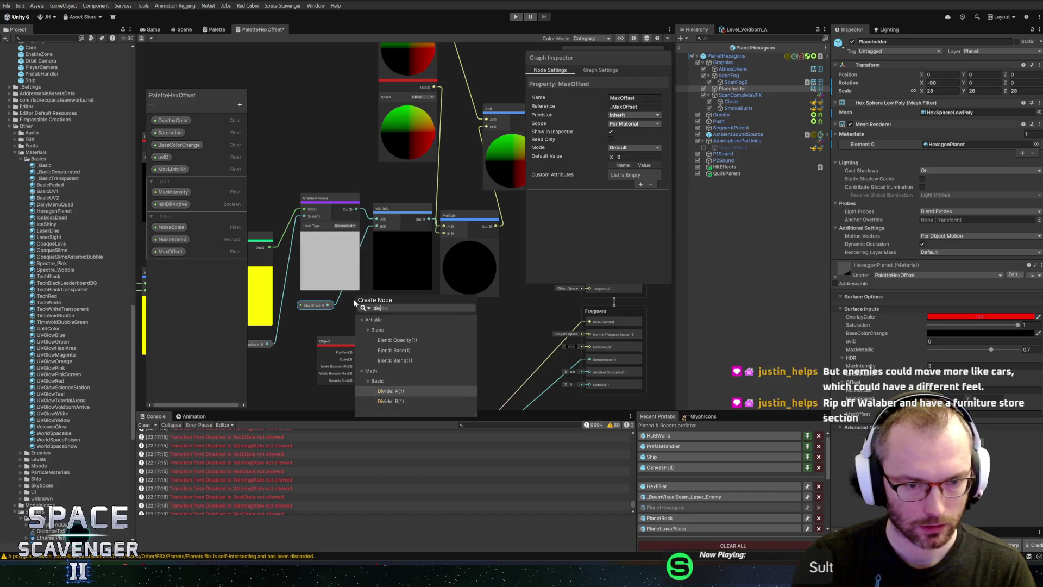
{"action": "key", "text": "Return"}
{"action": "scroll", "coordinate": [320, 342], "scroll_direction": "up", "scroll_amount": 1}
{"action": "left_click", "coordinate": [326, 364]}
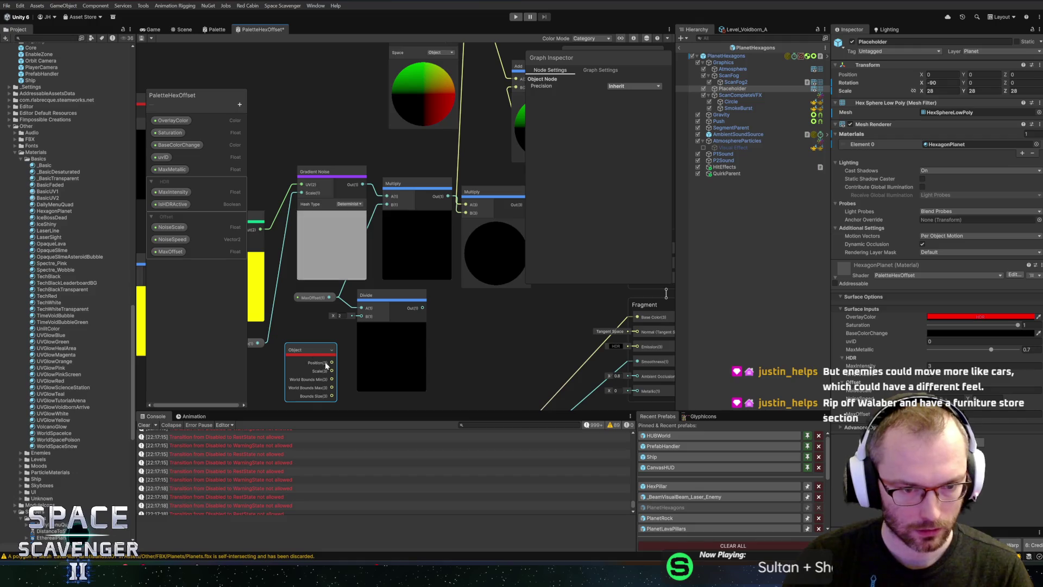
{"action": "left_click_drag", "start_coordinate": [332, 373], "coordinate": [365, 303]}
{"action": "left_click_drag", "start_coordinate": [388, 204], "coordinate": [387, 200]}
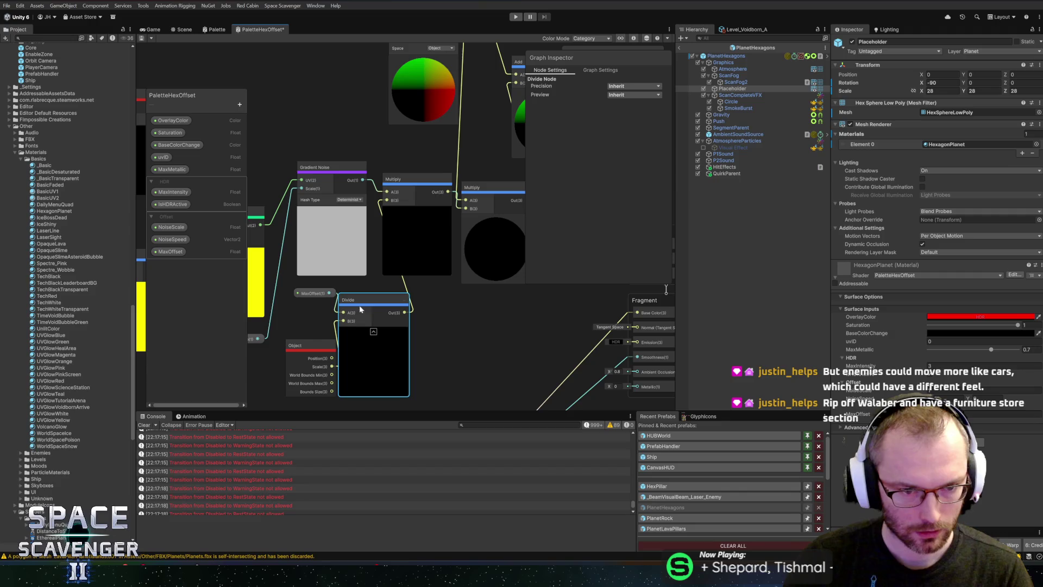
{"action": "left_click_drag", "start_coordinate": [383, 306], "coordinate": [422, 298]}
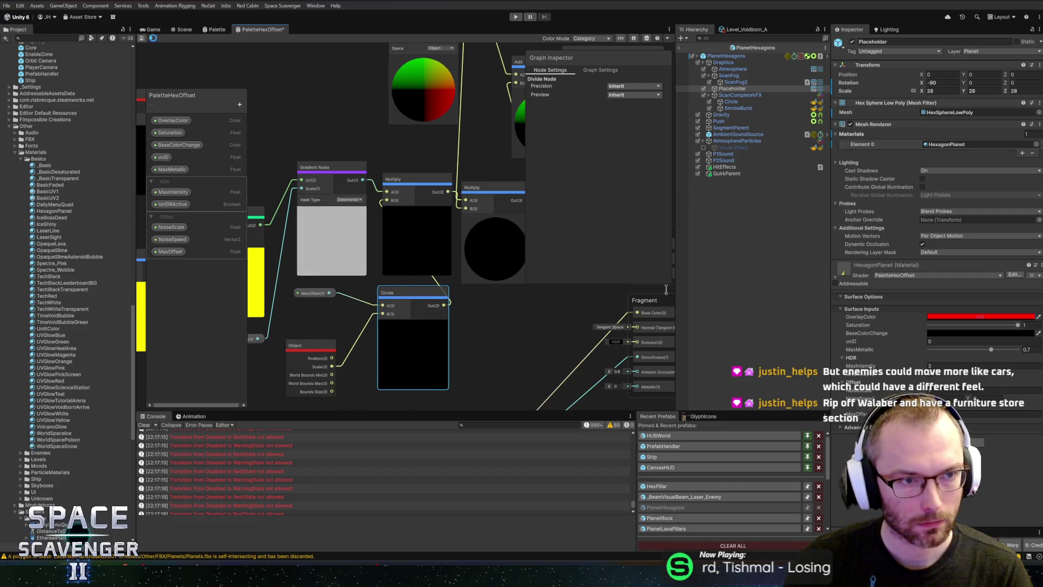
{"action": "left_click", "coordinate": [183, 30]}
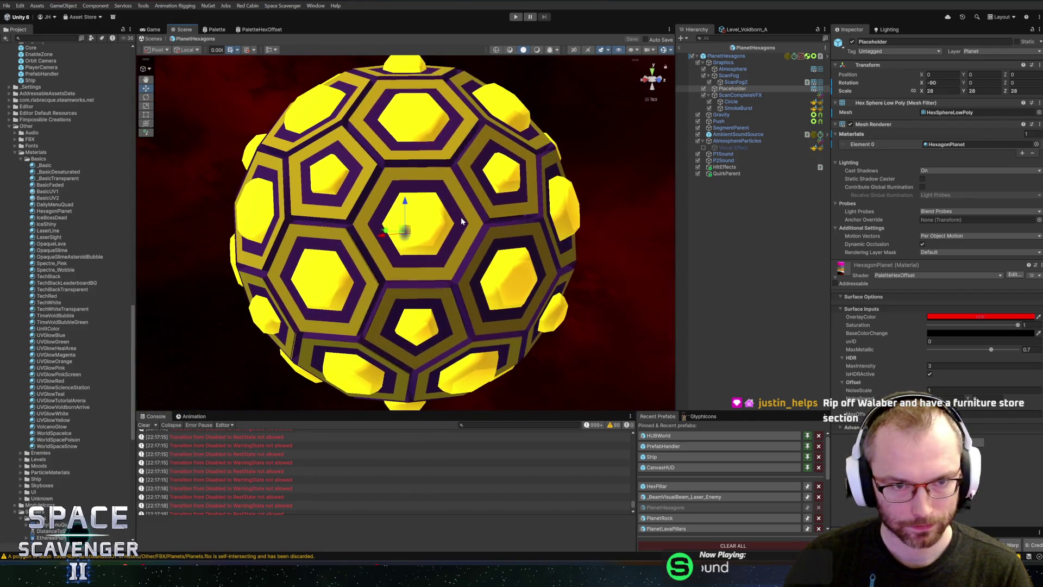
- Zoom in on the planet, then back in the graph select and frame the Object-space Position node
{"action": "scroll", "coordinate": [503, 234], "scroll_direction": "up", "scroll_amount": 3}
{"action": "scroll", "coordinate": [497, 261], "scroll_direction": "up", "scroll_amount": 3}
{"action": "scroll", "coordinate": [469, 256], "scroll_direction": "down", "scroll_amount": 5}
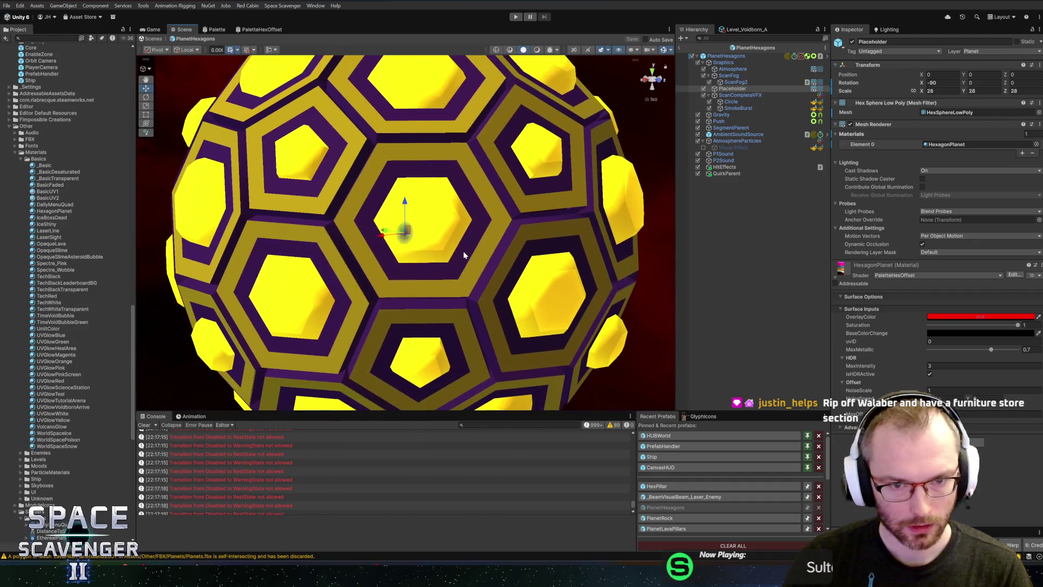
{"action": "key", "text": "alt+Tab"}
{"action": "key", "text": "alt+Tab"}
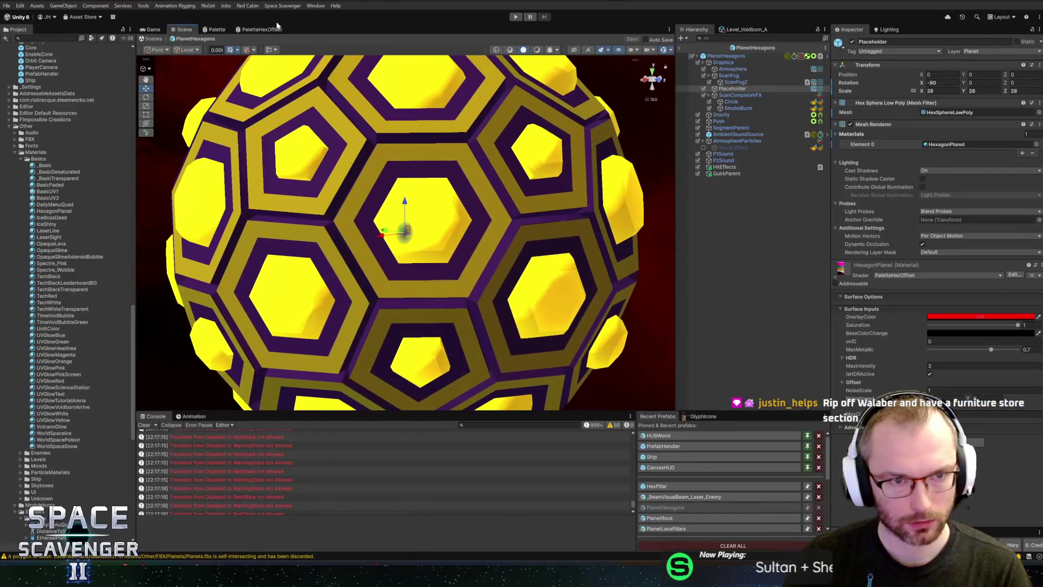
{"action": "scroll", "coordinate": [403, 231], "scroll_direction": "down", "scroll_amount": 3}
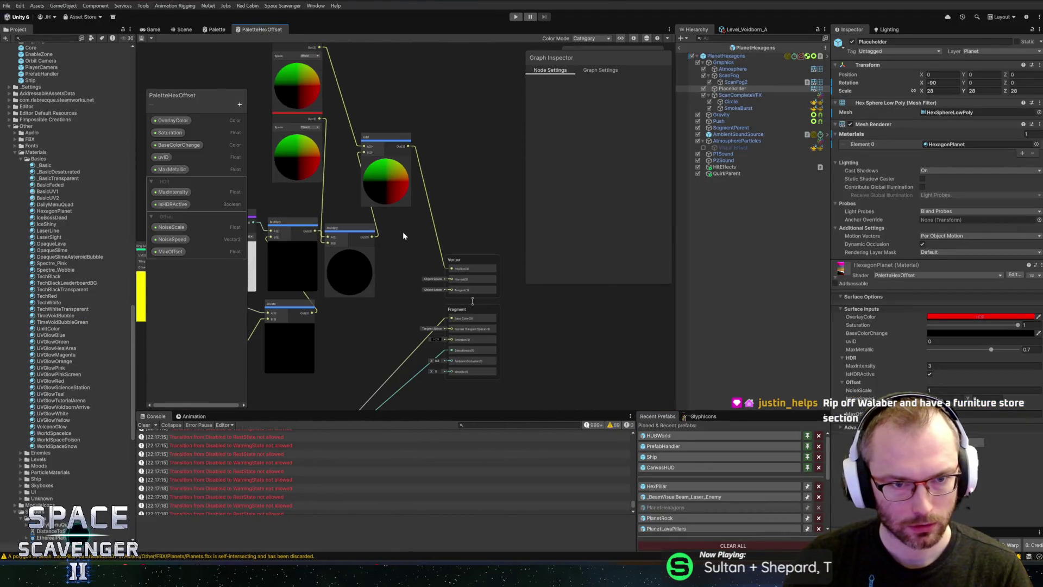
{"action": "left_click_drag", "start_coordinate": [402, 232], "coordinate": [438, 315]}
{"action": "left_click", "coordinate": [311, 256]}
{"action": "scroll", "coordinate": [312, 256], "scroll_direction": "up", "scroll_amount": 3}
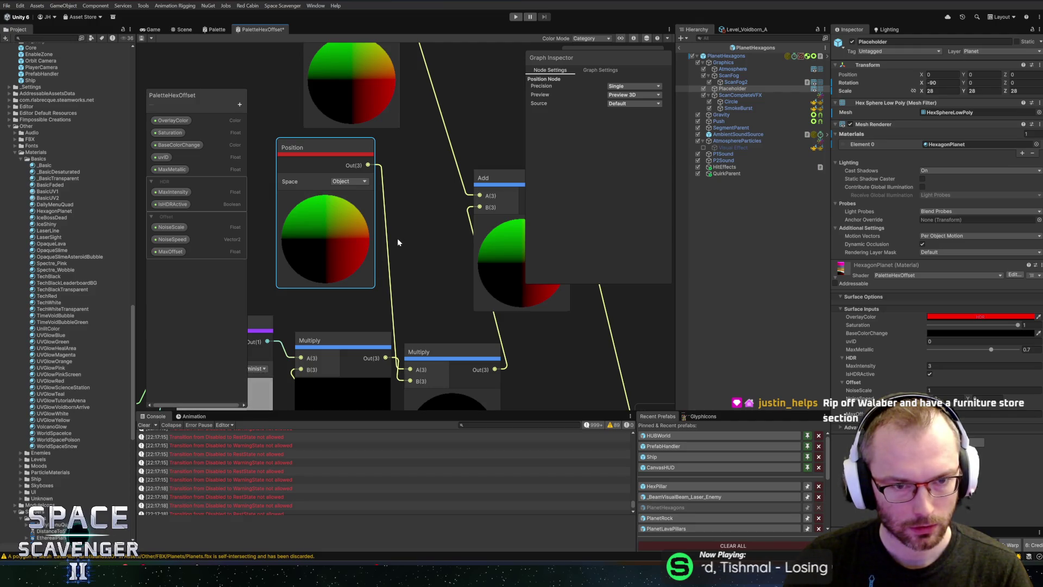
{"action": "scroll", "coordinate": [398, 242], "scroll_direction": "down", "scroll_amount": 3}
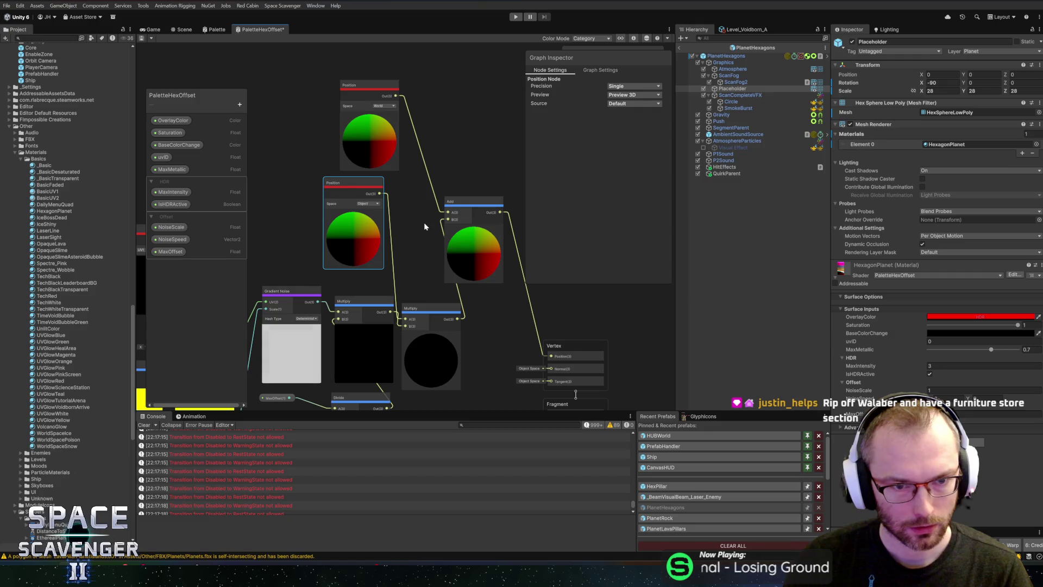
{"action": "mouse_move", "coordinate": [415, 224]}
{"action": "left_mouse_down"}
{"action": "mouse_move", "coordinate": [448, 262]}
{"action": "mouse_move", "coordinate": [292, 268]}
{"action": "left_mouse_up"}
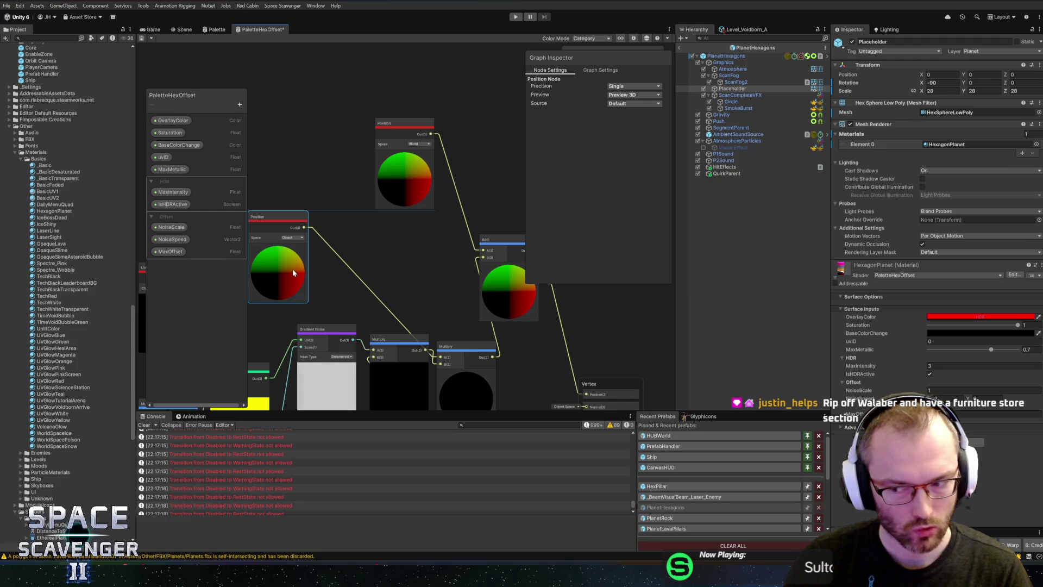
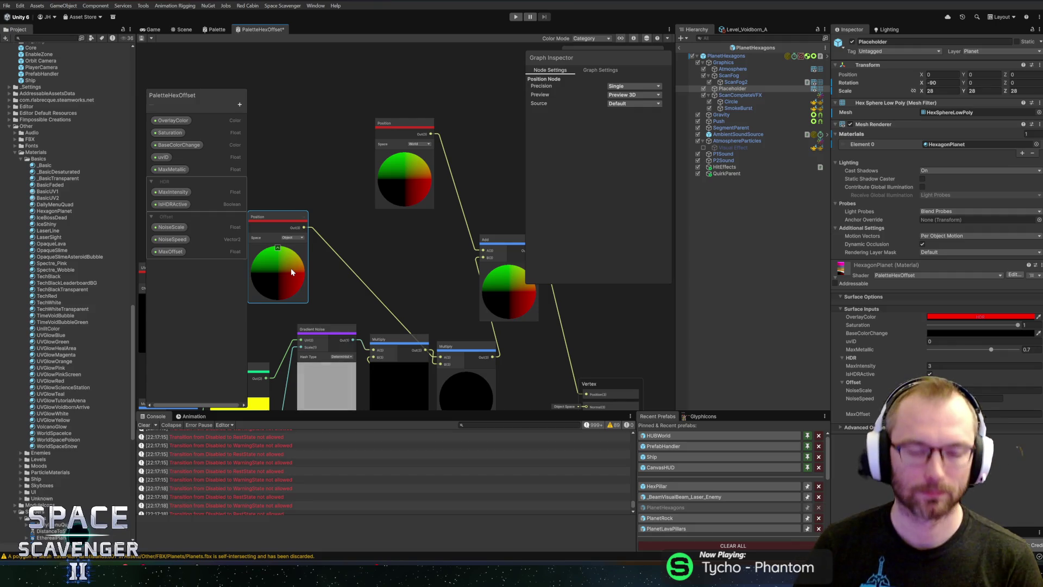
- Shift the Add and Position nodes and box-select a group of graph nodes
{"action": "left_click_drag", "start_coordinate": [534, 254], "coordinate": [413, 230]}
{"action": "mouse_move", "coordinate": [382, 265]}
{"action": "left_mouse_down"}
{"action": "mouse_move", "coordinate": [408, 269]}
{"action": "mouse_move", "coordinate": [445, 149]}
{"action": "mouse_move", "coordinate": [438, 59]}
{"action": "left_mouse_up"}
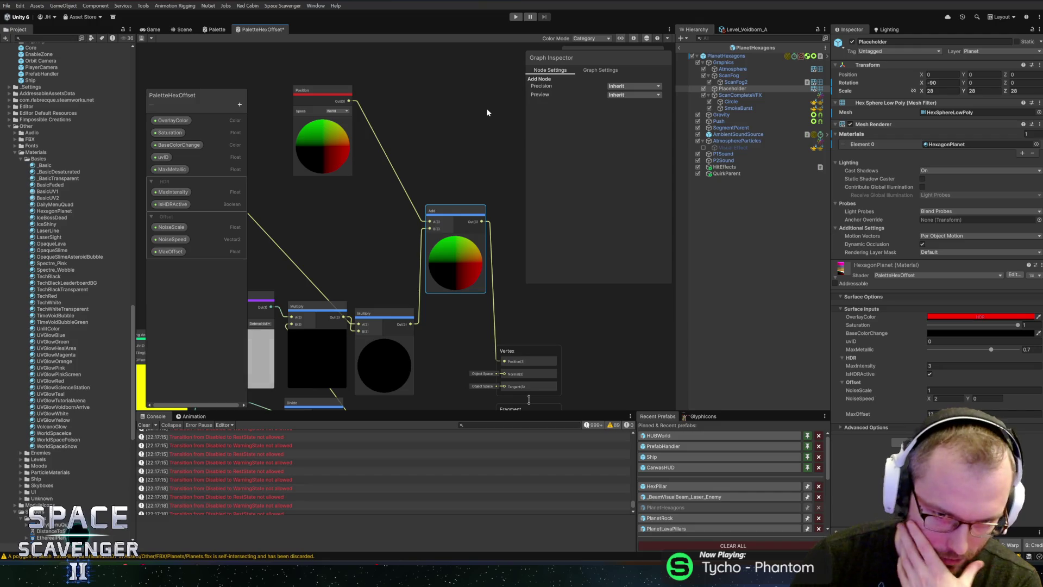
{"action": "left_click_drag", "start_coordinate": [434, 167], "coordinate": [415, 175]}
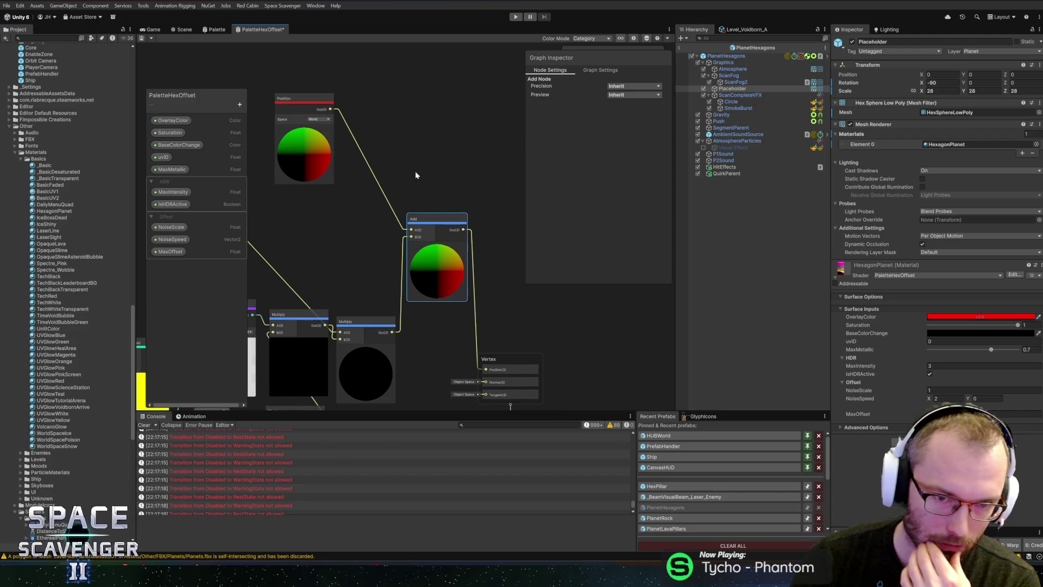
{"action": "scroll", "coordinate": [416, 175], "scroll_direction": "down", "scroll_amount": 3}
{"action": "scroll", "coordinate": [406, 177], "scroll_direction": "up", "scroll_amount": 3}
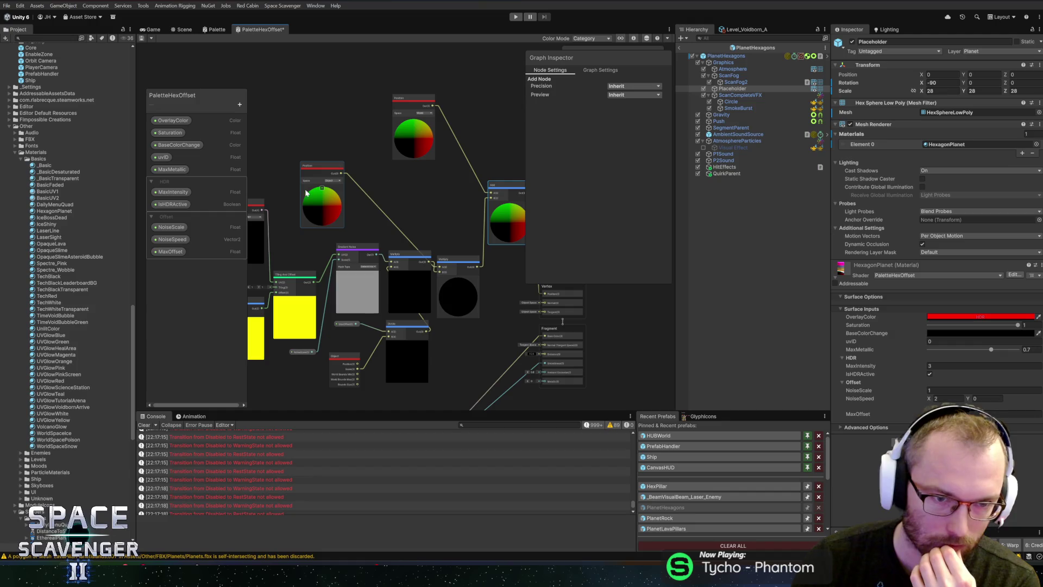
{"action": "left_click_drag", "start_coordinate": [325, 198], "coordinate": [406, 212]}
{"action": "scroll", "coordinate": [415, 207], "scroll_direction": "down", "scroll_amount": 4}
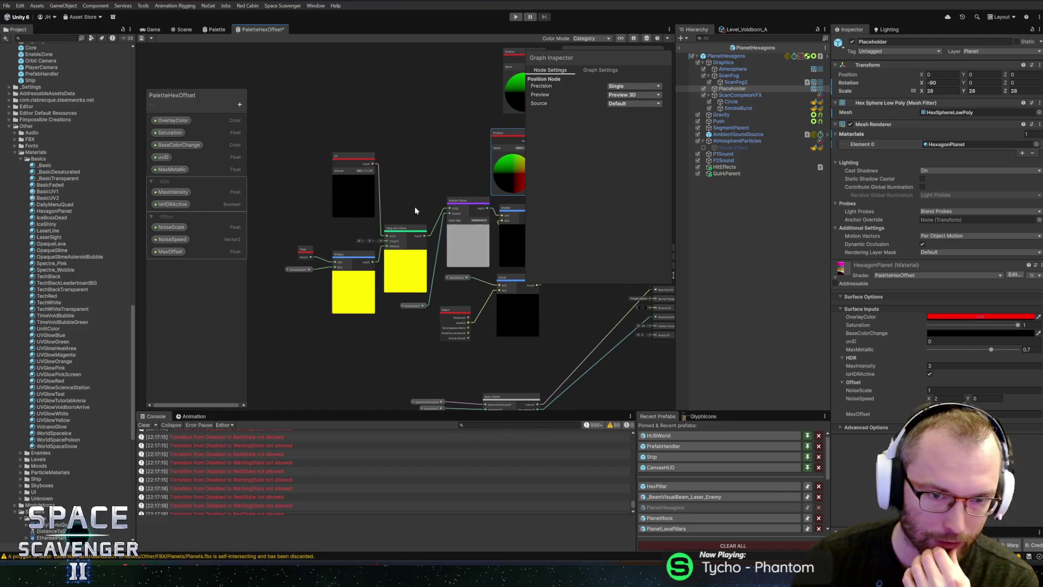
{"action": "mouse_move", "coordinate": [259, 208]}
{"action": "left_mouse_down"}
{"action": "mouse_move", "coordinate": [402, 277]}
{"action": "mouse_move", "coordinate": [423, 275]}
{"action": "left_mouse_up"}
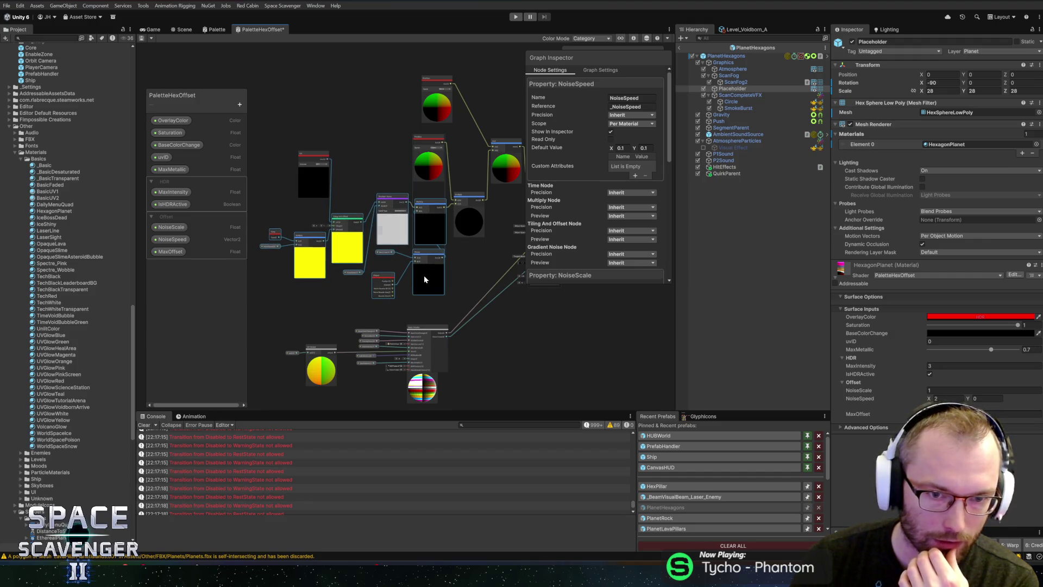
{"action": "scroll", "coordinate": [463, 262], "scroll_direction": "up", "scroll_amount": 3}
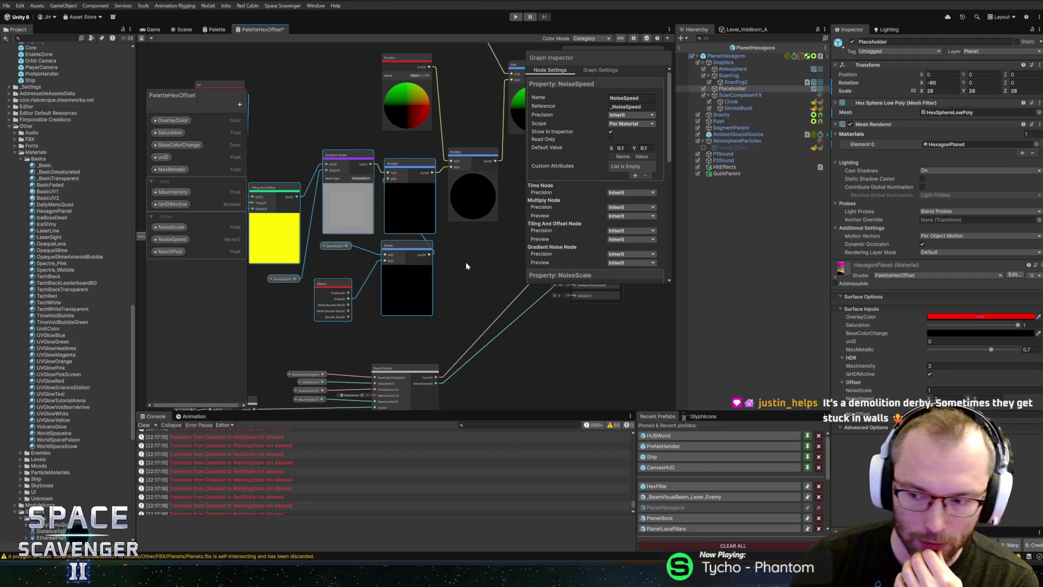
{"action": "left_click", "coordinate": [470, 273]}
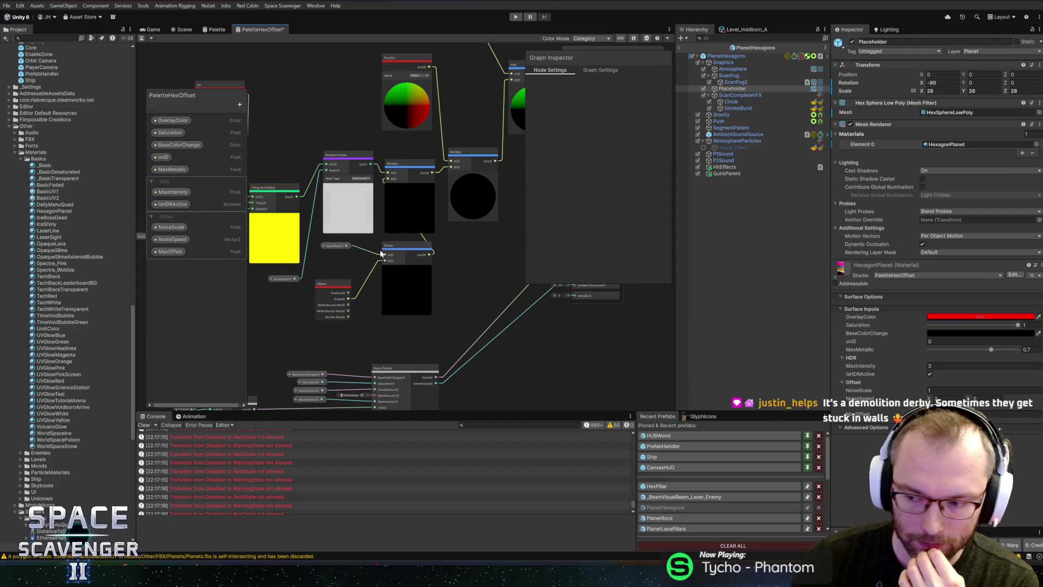
- Move MaxOffset down and cluster Tiling And Offset, Multiply, Time and NoiseSpeed together
{"action": "mouse_move", "coordinate": [335, 253]}
{"action": "left_mouse_down"}
{"action": "mouse_move", "coordinate": [336, 281]}
{"action": "mouse_move", "coordinate": [399, 279]}
{"action": "mouse_move", "coordinate": [332, 308]}
{"action": "mouse_move", "coordinate": [344, 293]}
{"action": "left_mouse_up"}
{"action": "left_click_drag", "start_coordinate": [282, 278], "coordinate": [475, 307]}
{"action": "left_click_drag", "start_coordinate": [464, 261], "coordinate": [473, 227]}
{"action": "left_click_drag", "start_coordinate": [470, 309], "coordinate": [480, 267]}
{"action": "left_click_drag", "start_coordinate": [404, 295], "coordinate": [413, 257]}
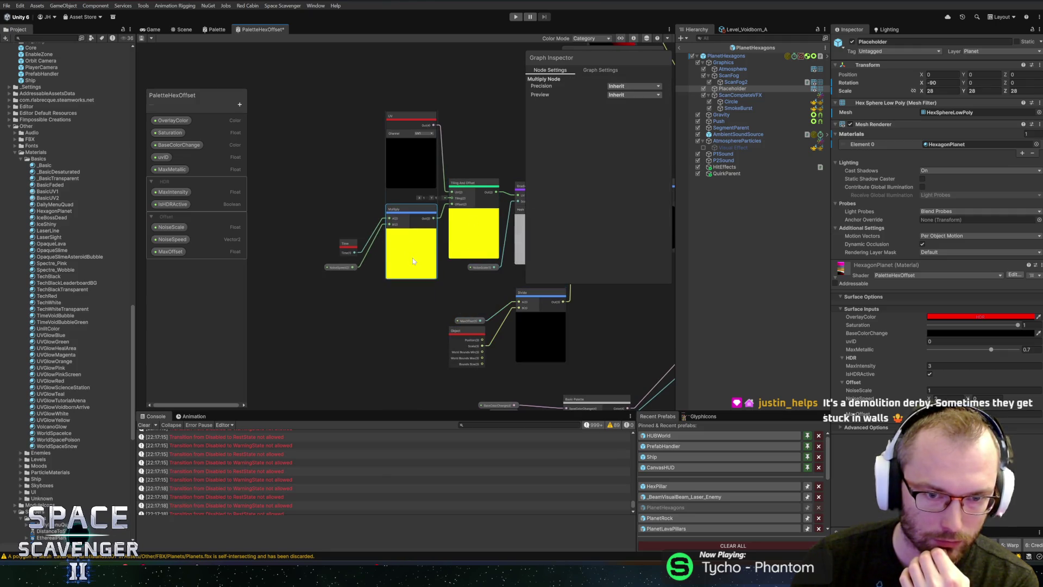
{"action": "mouse_move", "coordinate": [315, 223]}
{"action": "left_mouse_down"}
{"action": "mouse_move", "coordinate": [364, 275]}
{"action": "mouse_move", "coordinate": [353, 220]}
{"action": "left_mouse_up"}
{"action": "mouse_move", "coordinate": [499, 113]}
{"action": "left_mouse_down"}
{"action": "mouse_move", "coordinate": [337, 138]}
{"action": "mouse_move", "coordinate": [369, 130]}
{"action": "left_mouse_up"}
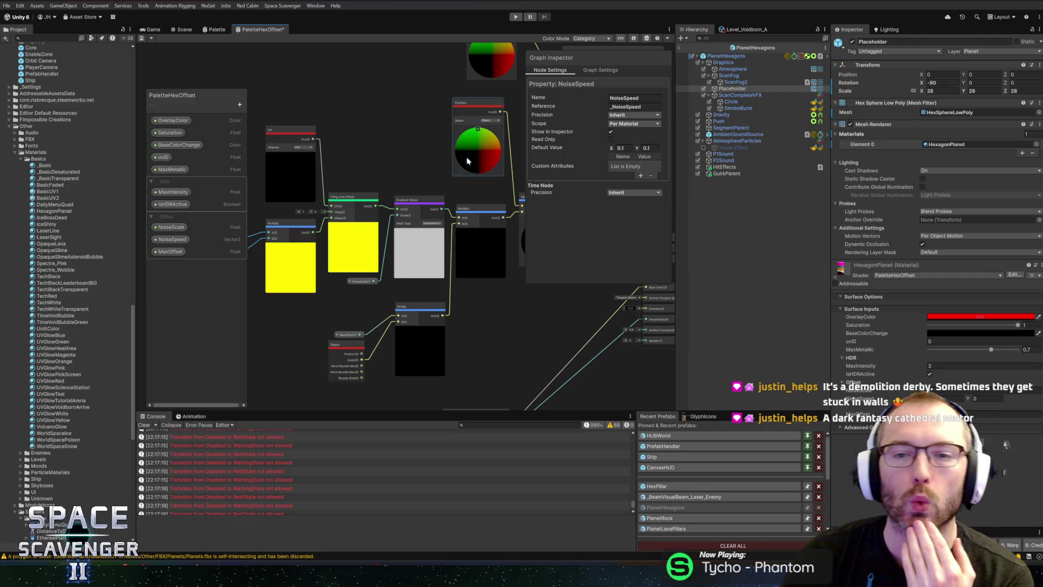
{"action": "left_click_drag", "start_coordinate": [406, 152], "coordinate": [295, 181]}
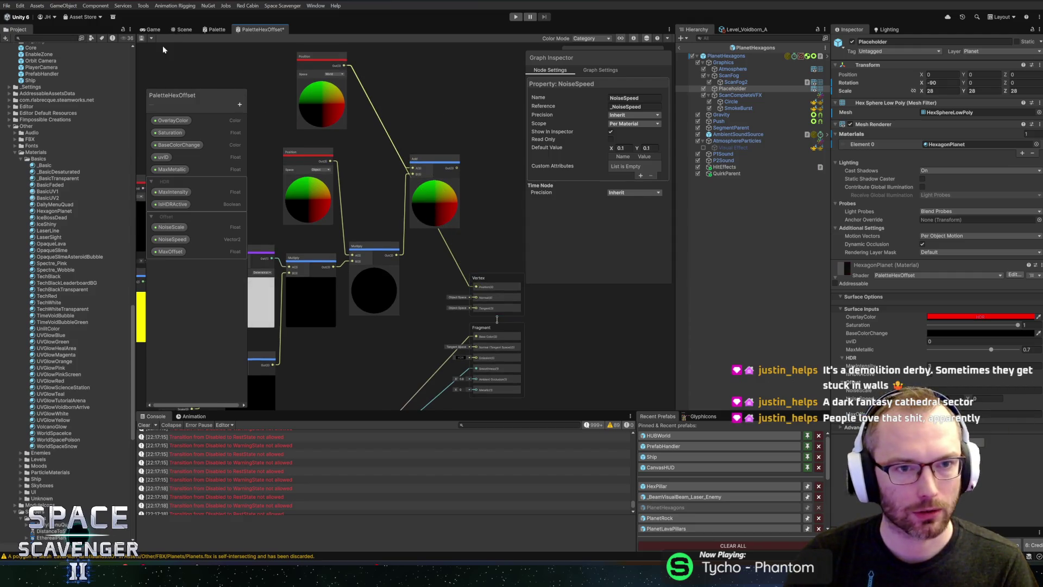
- Save the shader graph, then frame the planet in the Scene view and orbit inside it
{"action": "left_click", "coordinate": [143, 38]}
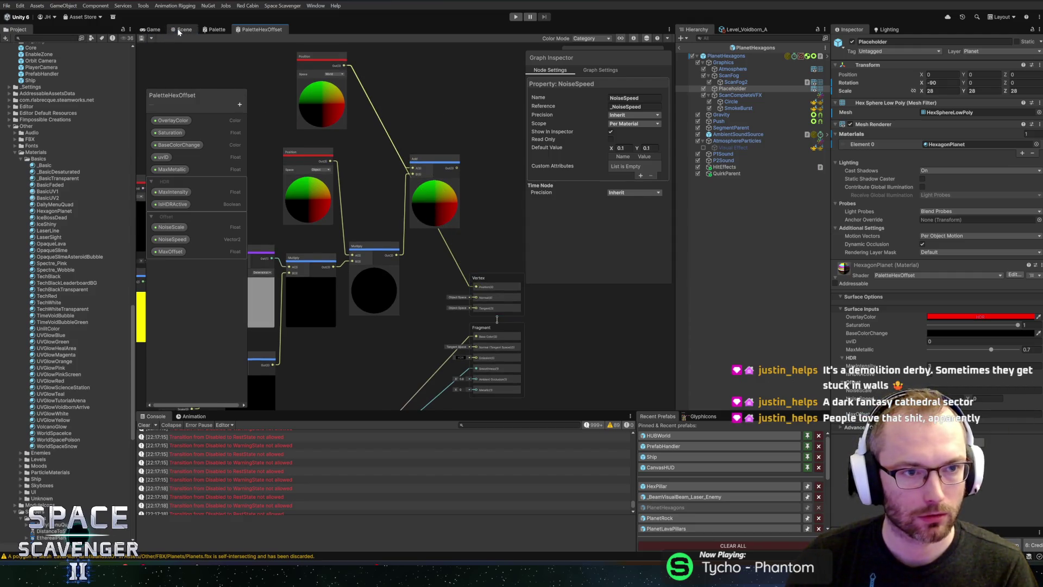
{"action": "left_click", "coordinate": [182, 30]}
{"action": "key", "text": "f"}
{"action": "scroll", "coordinate": [359, 177], "scroll_direction": "down", "scroll_amount": 6}
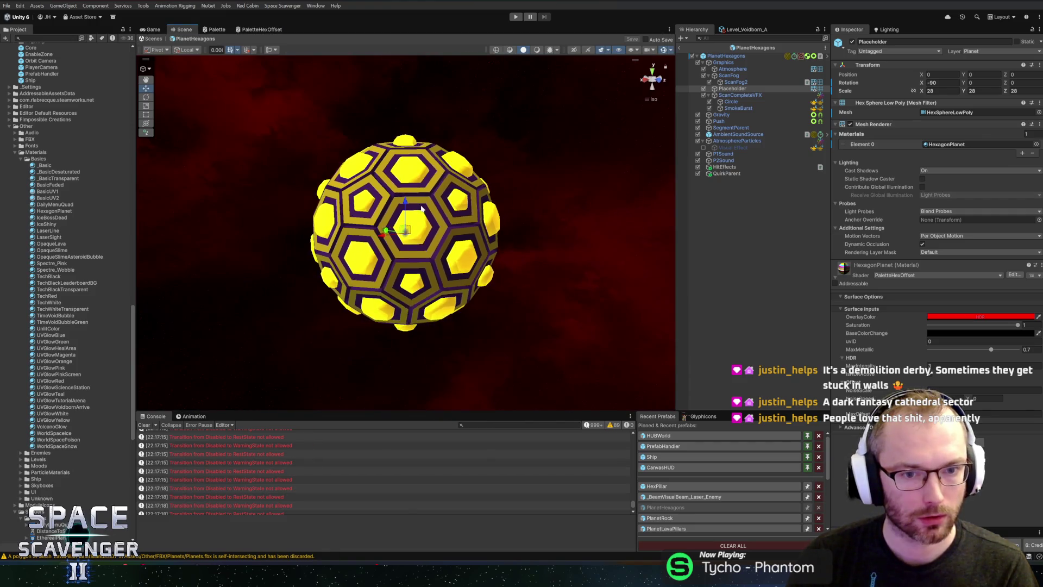
{"action": "scroll", "coordinate": [499, 234], "scroll_direction": "up", "scroll_amount": 3}
{"action": "scroll", "coordinate": [499, 234], "scroll_direction": "up", "scroll_amount": 10}
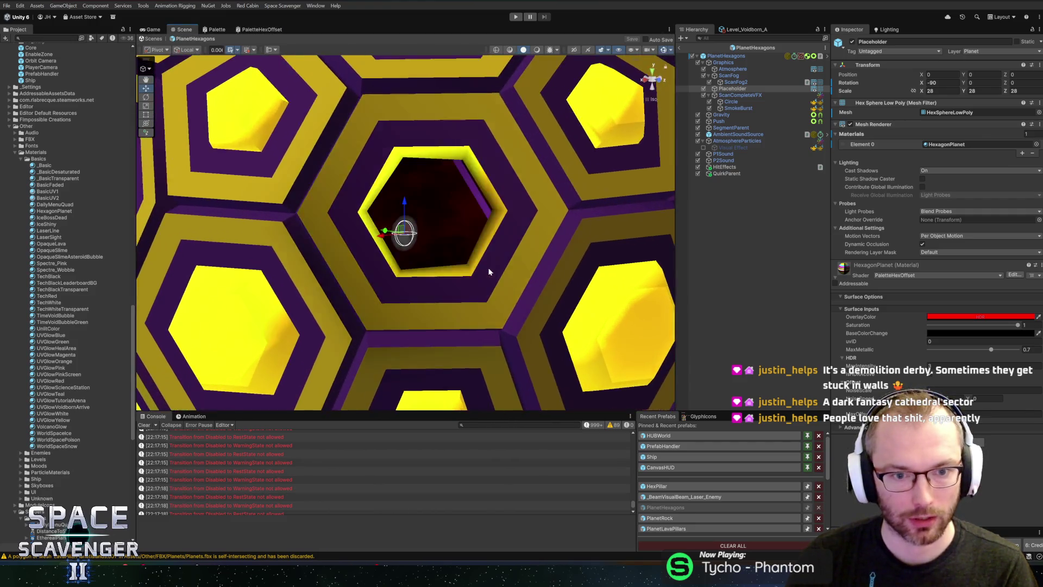
{"action": "mouse_move", "coordinate": [498, 268]}
{"action": "left_mouse_down"}
{"action": "mouse_move", "coordinate": [314, 268]}
{"action": "mouse_move", "coordinate": [456, 260]}
{"action": "left_mouse_up"}
- Glance at the Blender file, then return to the PaletteHexOffset shader graph
{"action": "key", "text": "alt+Tab"}
{"action": "scroll", "coordinate": [496, 244], "scroll_direction": "down", "scroll_amount": 5}
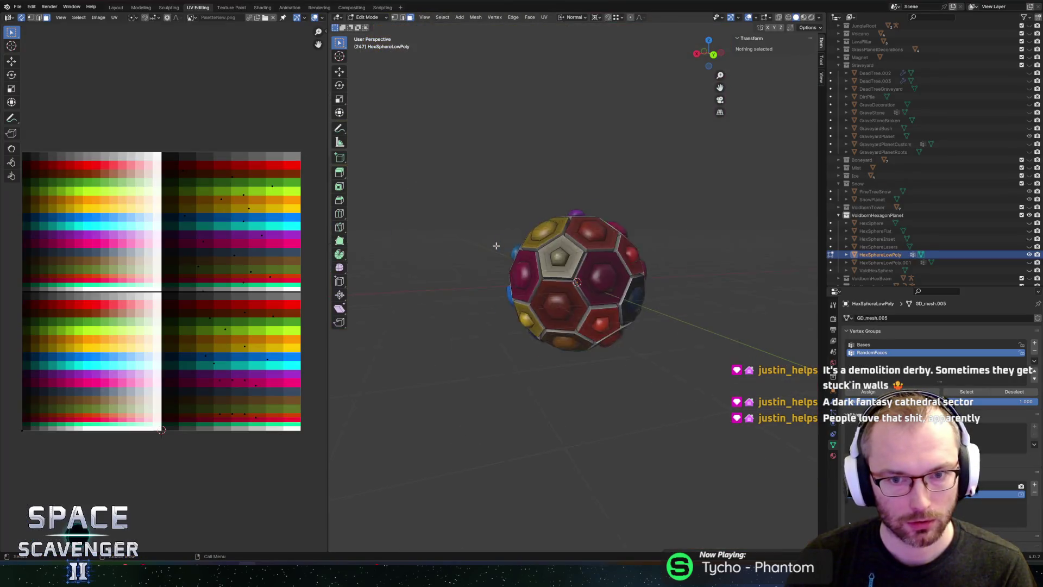
{"action": "key", "text": "alt+Tab"}
{"action": "left_click", "coordinate": [243, 27]}
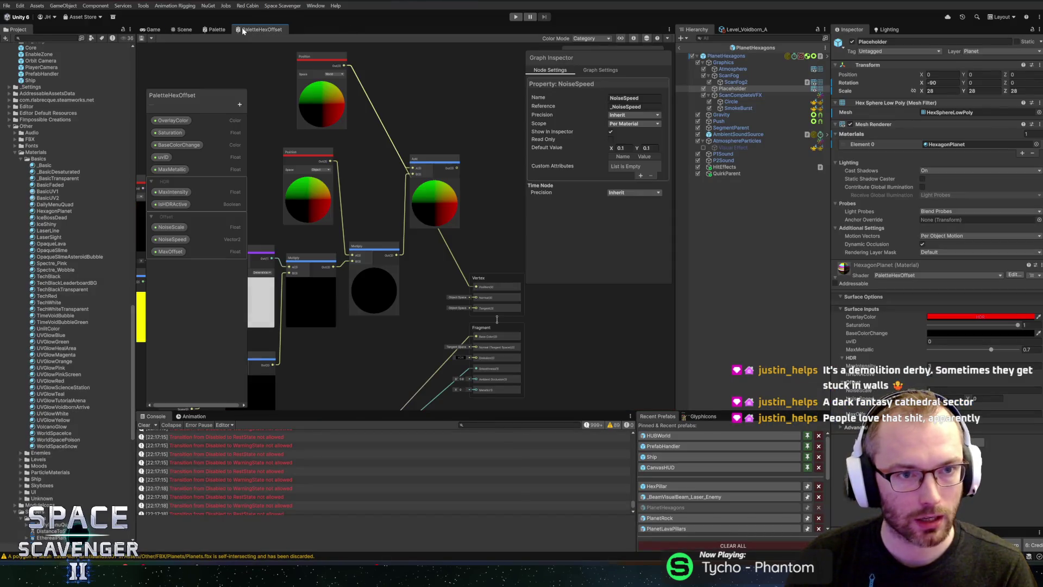
- Add an Object node by searching 'scale' and place it below the Position node
{"action": "left_click_drag", "start_coordinate": [350, 130], "coordinate": [350, 95]}
{"action": "left_click_drag", "start_coordinate": [405, 129], "coordinate": [426, 167]}
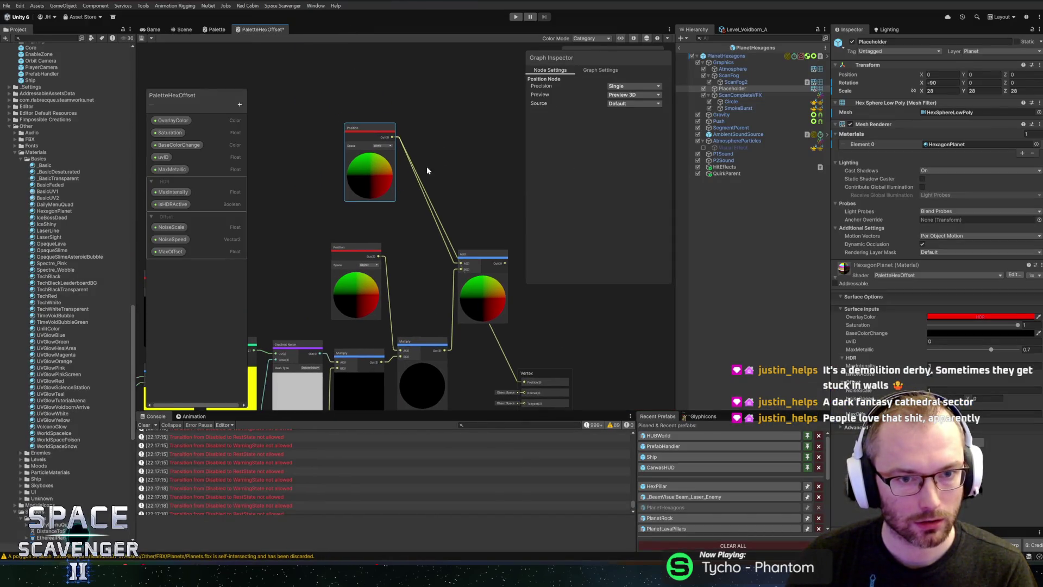
{"action": "right_click", "coordinate": [441, 150]}
{"action": "left_click", "coordinate": [451, 154]}
{"action": "type", "text": "scale"}
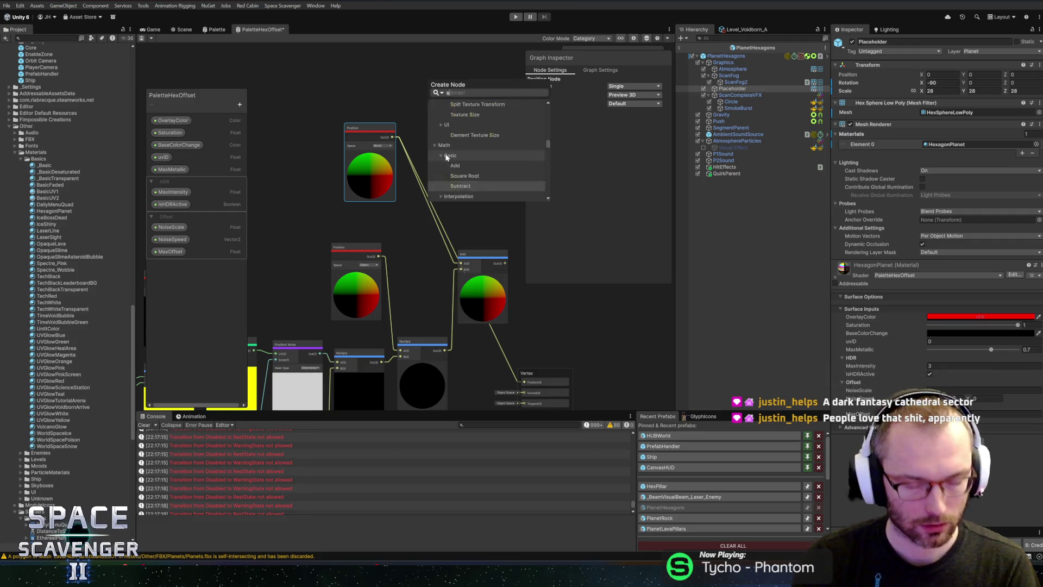
{"action": "key", "text": "Return"}
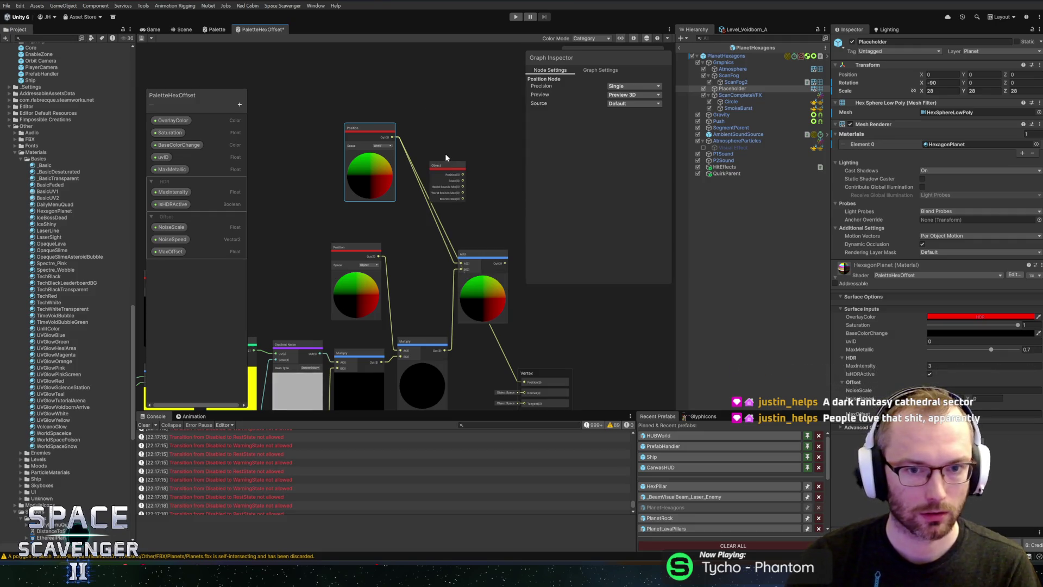
{"action": "scroll", "coordinate": [445, 153], "scroll_direction": "up", "scroll_amount": 3}
{"action": "mouse_move", "coordinate": [449, 175]}
{"action": "left_mouse_down"}
{"action": "mouse_move", "coordinate": [337, 267]}
{"action": "mouse_move", "coordinate": [326, 262]}
{"action": "left_mouse_up"}
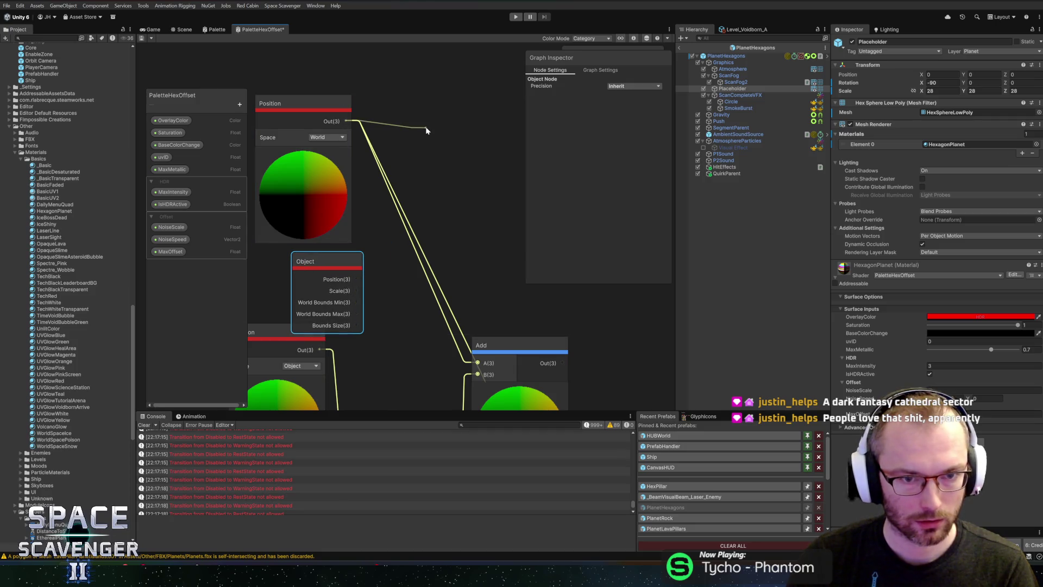
- Create a Divide node from Position's output and wire Object Scale into its B input
{"action": "left_click_drag", "start_coordinate": [426, 131], "coordinate": [426, 128]}
{"action": "type", "text": "div"}
{"action": "key", "text": "Return"}
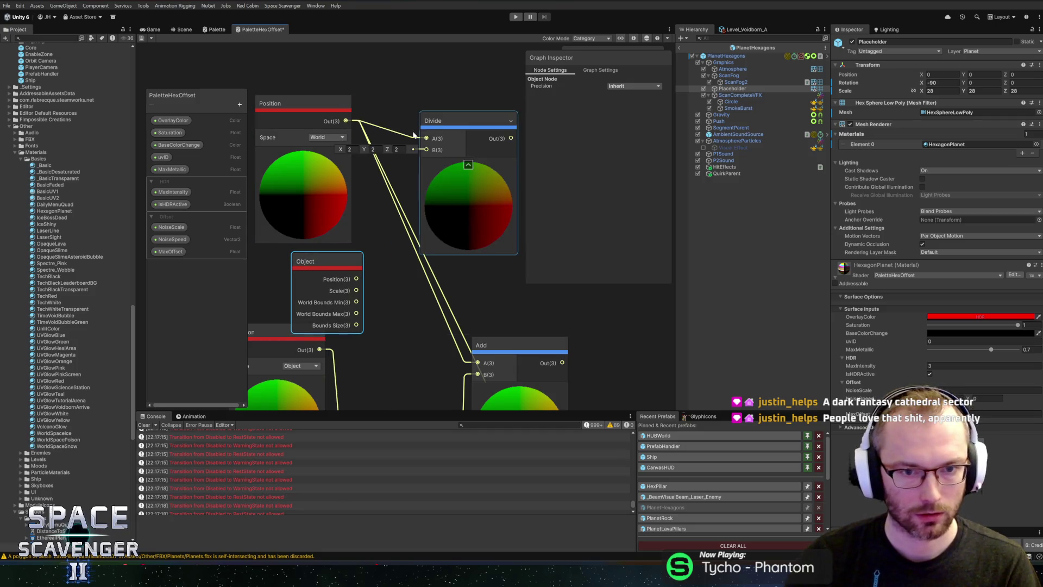
{"action": "mouse_move", "coordinate": [413, 164]}
{"action": "left_mouse_down"}
{"action": "mouse_move", "coordinate": [426, 150]}
{"action": "mouse_move", "coordinate": [482, 186]}
{"action": "mouse_move", "coordinate": [464, 305]}
{"action": "left_mouse_up"}
{"action": "scroll", "coordinate": [428, 130], "scroll_direction": "down", "scroll_amount": 5}
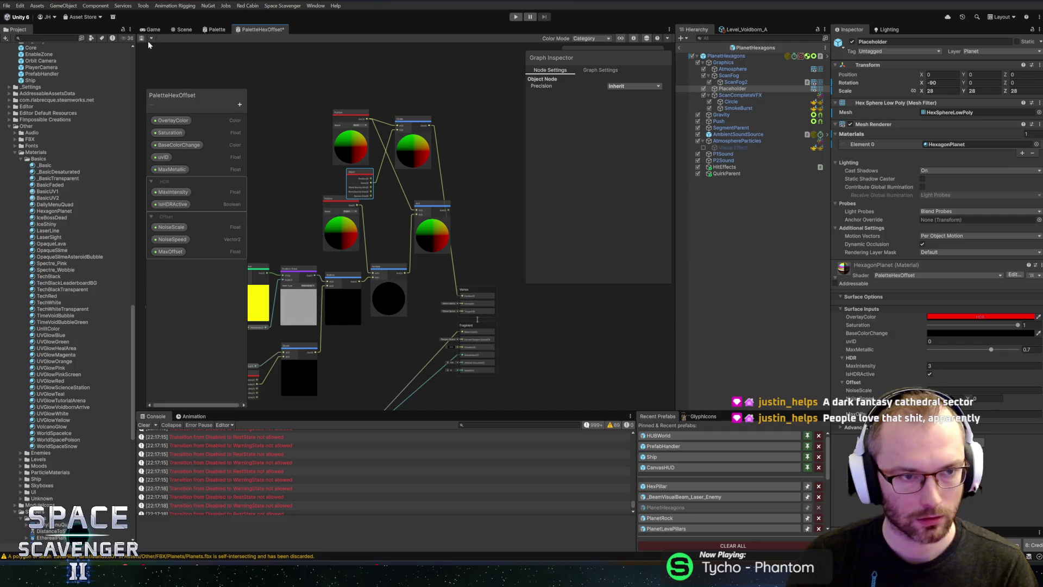
{"action": "left_click", "coordinate": [182, 30]}
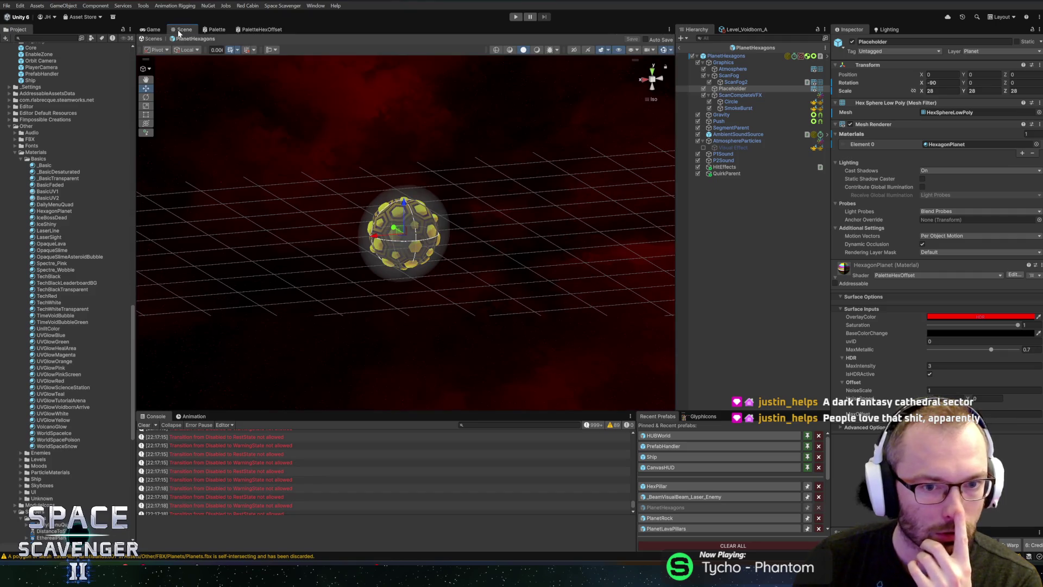
{"action": "mouse_move", "coordinate": [480, 227]}
{"action": "left_mouse_down"}
{"action": "mouse_move", "coordinate": [270, 203]}
{"action": "mouse_move", "coordinate": [331, 224]}
{"action": "mouse_move", "coordinate": [417, 231]}
{"action": "left_mouse_up"}
{"action": "scroll", "coordinate": [429, 231], "scroll_direction": "up", "scroll_amount": 3}
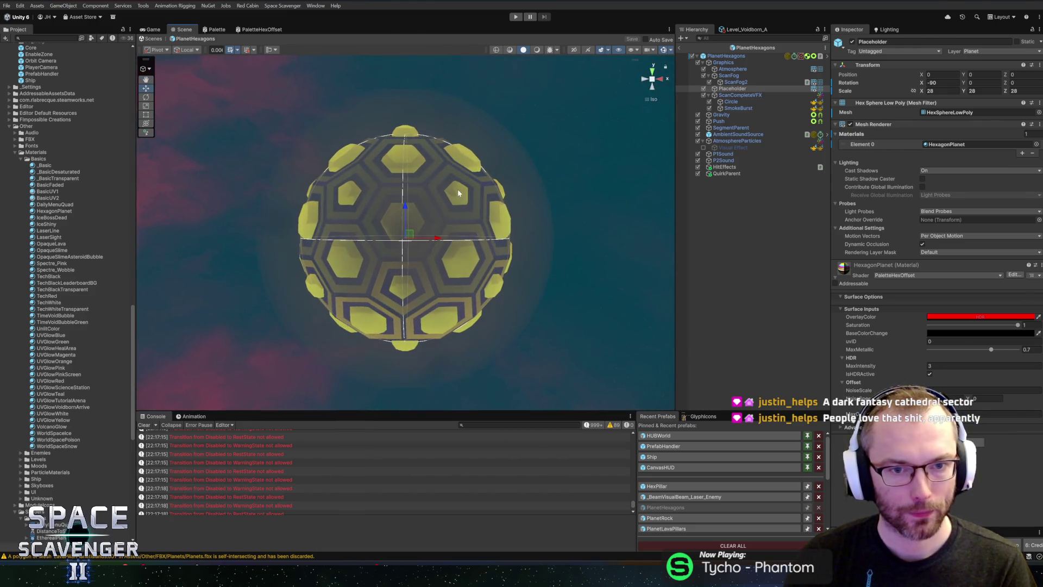
{"action": "key", "text": "alt+Tab"}
{"action": "key", "text": "alt+Tab"}
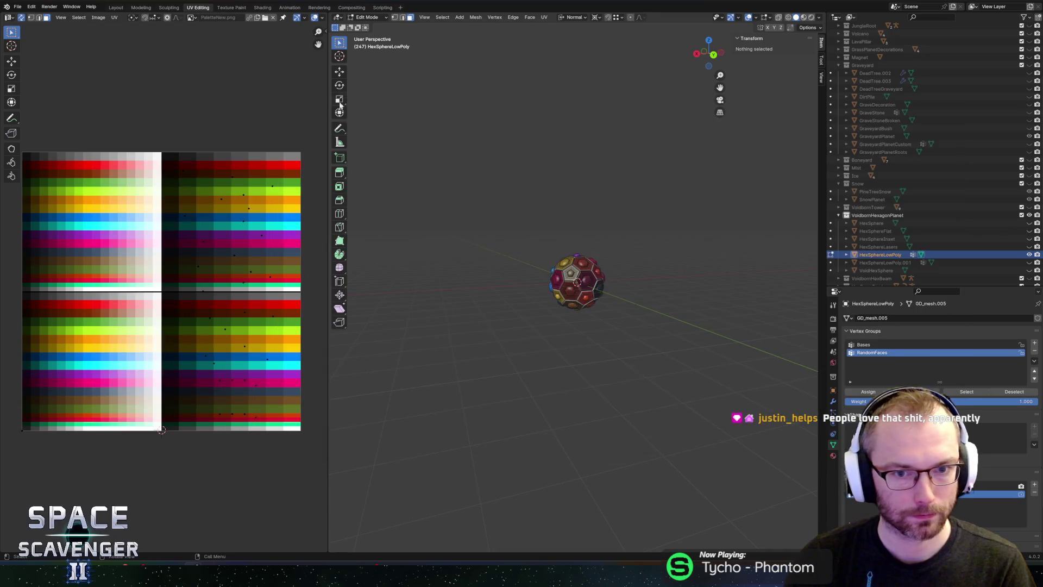
{"action": "key", "text": "alt+Tab"}
{"action": "key", "text": "alt+Tab"}
{"action": "key", "text": "alt+Tab"}
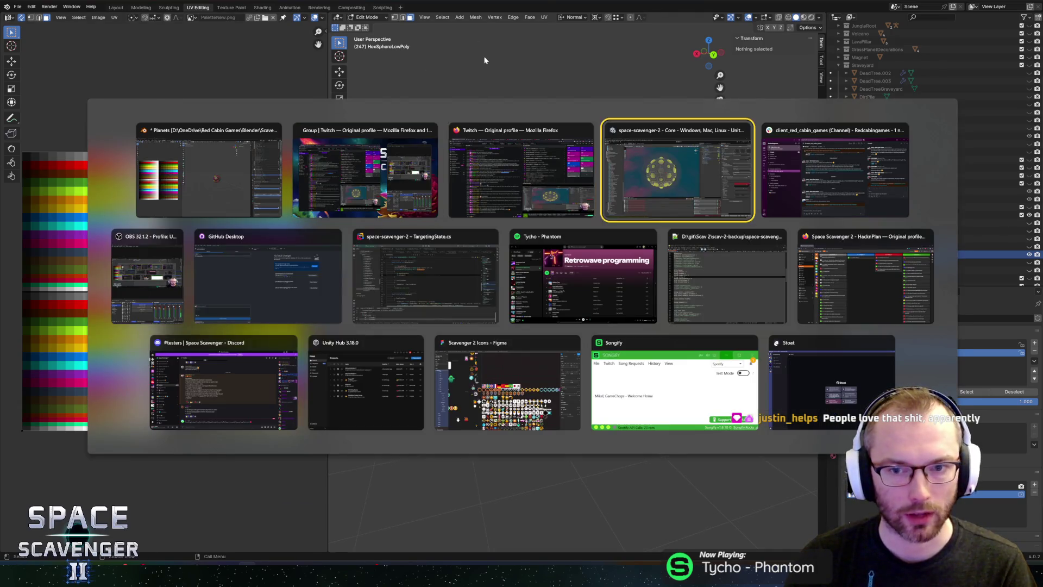
{"action": "left_click", "coordinate": [270, 31]}
{"action": "scroll", "coordinate": [381, 276], "scroll_direction": "down", "scroll_amount": 5}
{"action": "scroll", "coordinate": [381, 275], "scroll_direction": "left", "scroll_amount": 3}
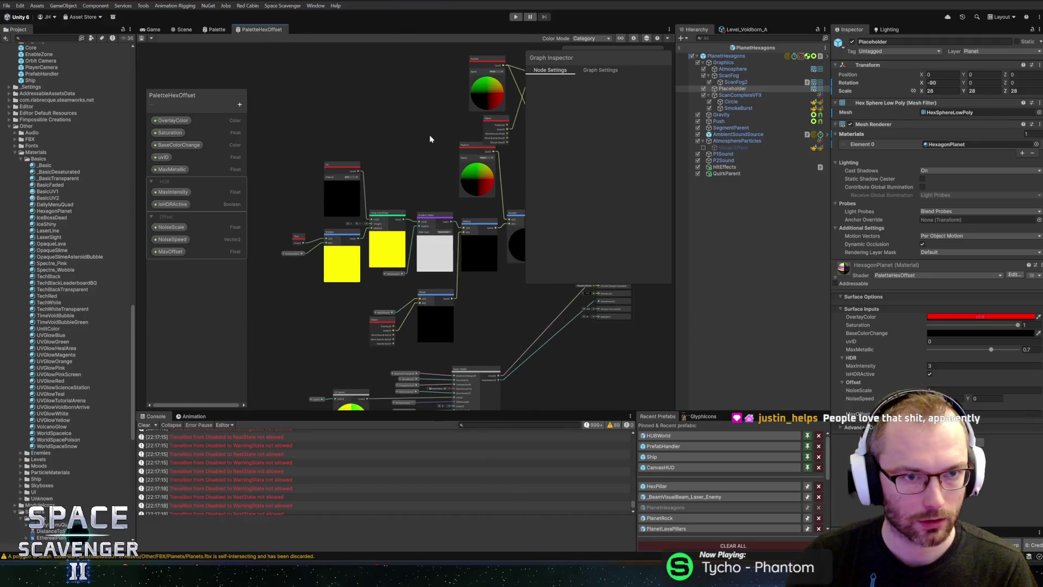
- Wire MaxOffset directly into Multiply's B input and save the graph
{"action": "scroll", "coordinate": [429, 256], "scroll_direction": "up", "scroll_amount": 3}
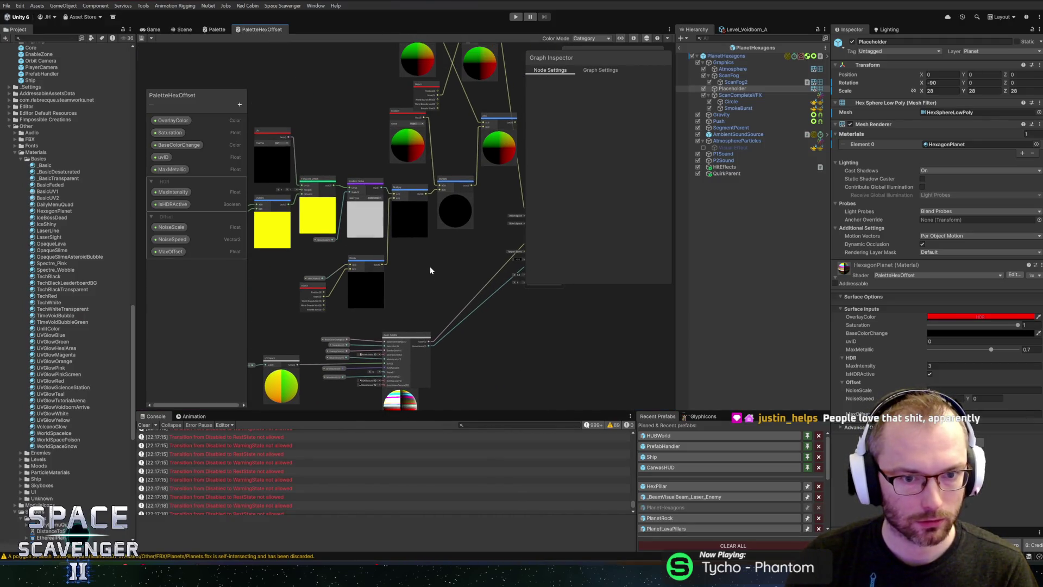
{"action": "scroll", "coordinate": [402, 255], "scroll_direction": "up", "scroll_amount": 1}
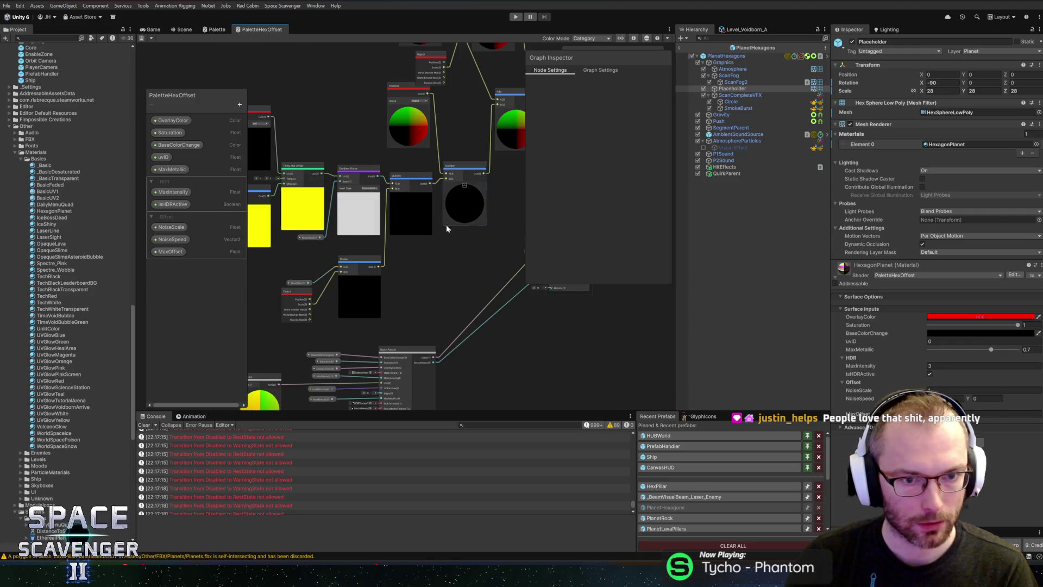
{"action": "scroll", "coordinate": [416, 286], "scroll_direction": "up", "scroll_amount": 2}
{"action": "left_click_drag", "start_coordinate": [440, 293], "coordinate": [462, 305]}
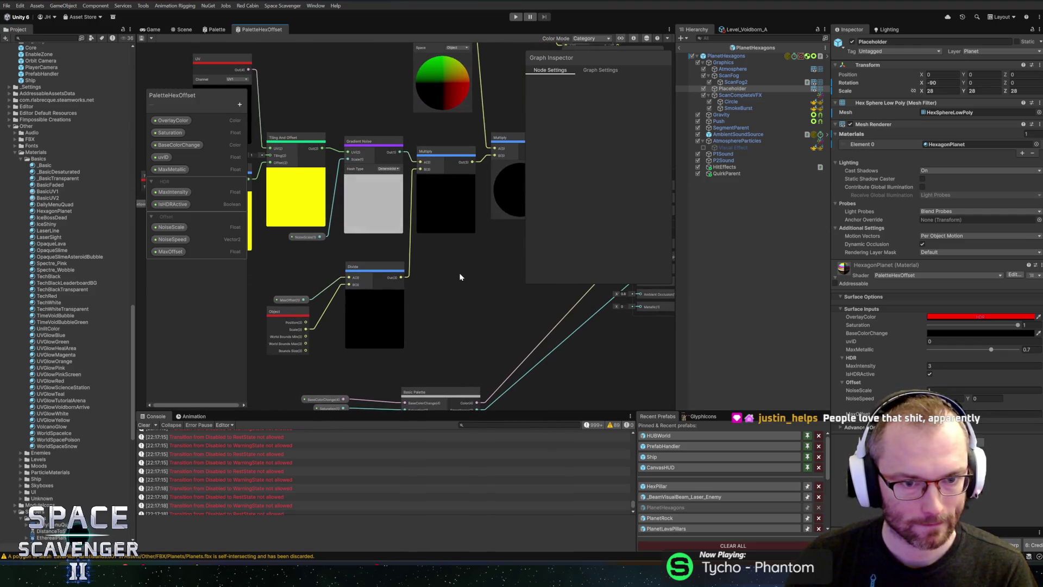
{"action": "mouse_move", "coordinate": [304, 299]}
{"action": "left_mouse_down"}
{"action": "mouse_move", "coordinate": [353, 228]}
{"action": "mouse_move", "coordinate": [420, 169]}
{"action": "left_mouse_up"}
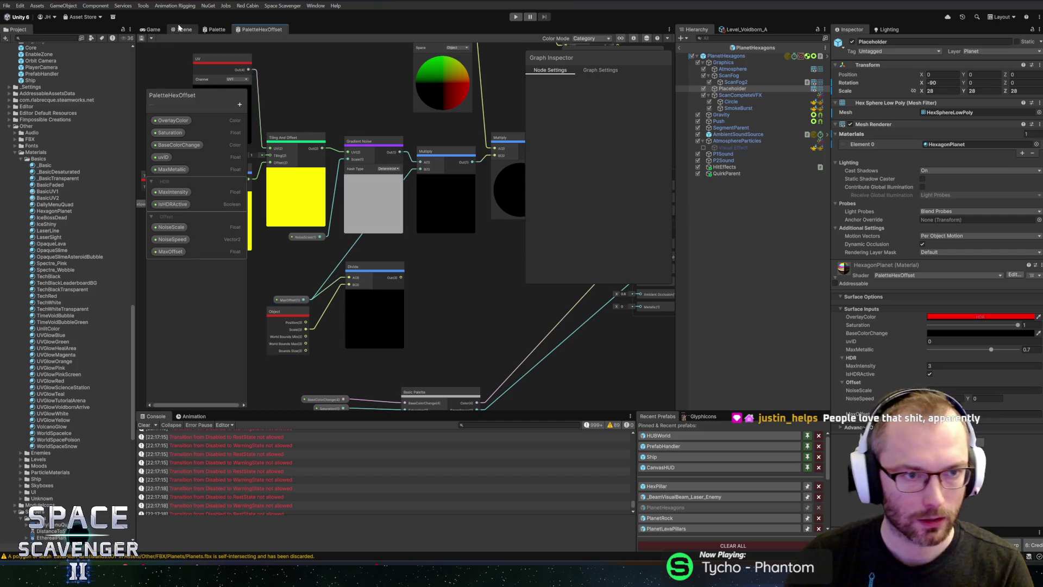
{"action": "key", "text": "ctrl+s"}
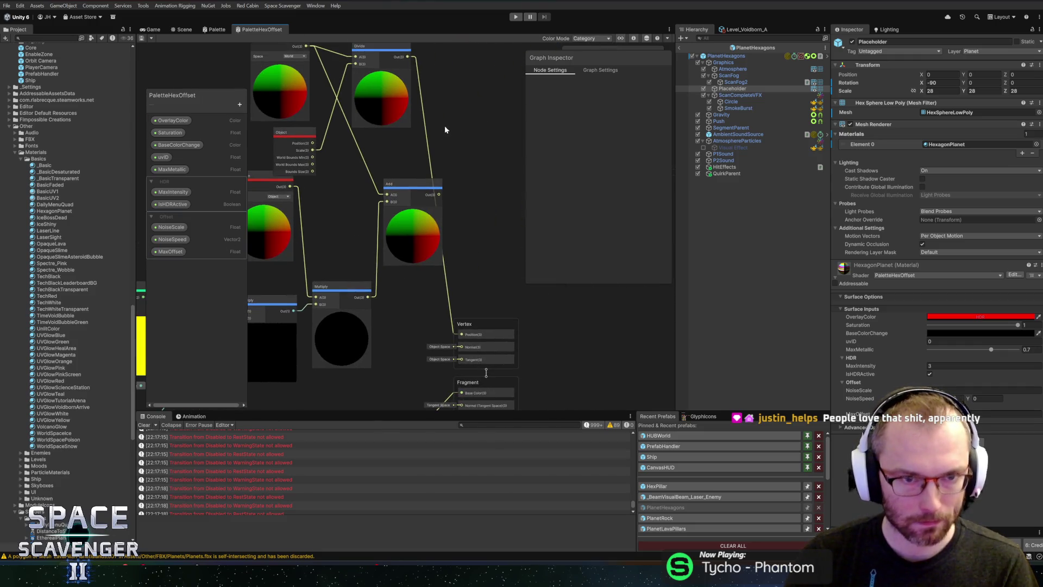
- Connect the Divide output into the Add node and view the planet in the scene
{"action": "left_click", "coordinate": [273, 242]}
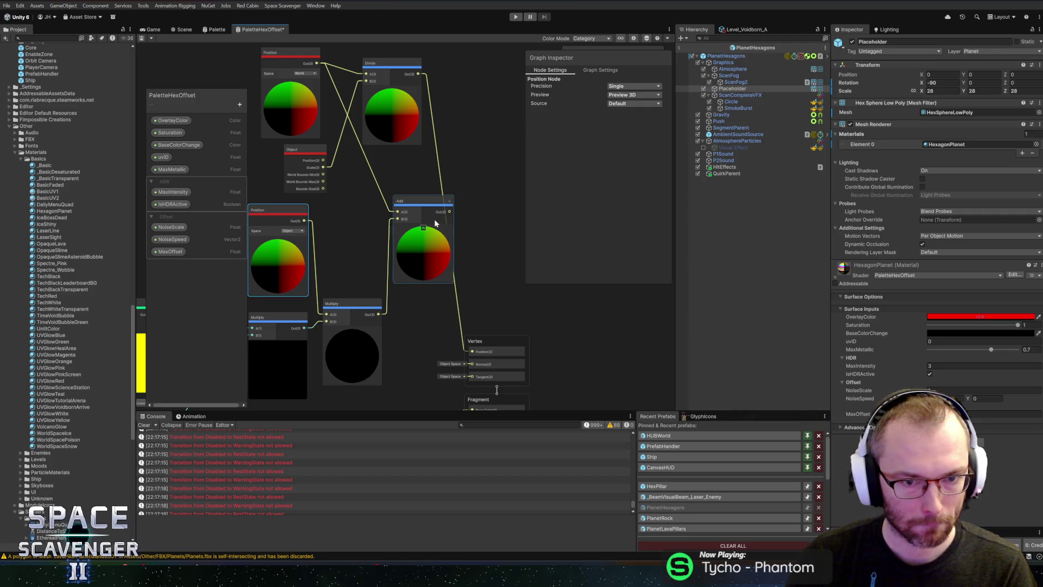
{"action": "mouse_move", "coordinate": [420, 74]}
{"action": "left_mouse_down"}
{"action": "mouse_move", "coordinate": [395, 190]}
{"action": "mouse_move", "coordinate": [401, 217]}
{"action": "left_mouse_up"}
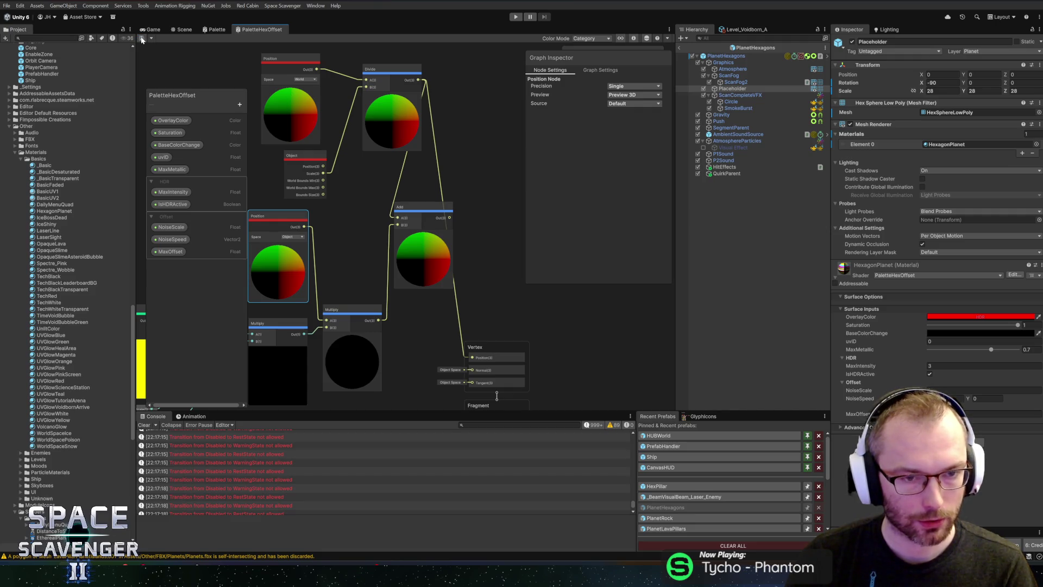
{"action": "left_click", "coordinate": [183, 29]}
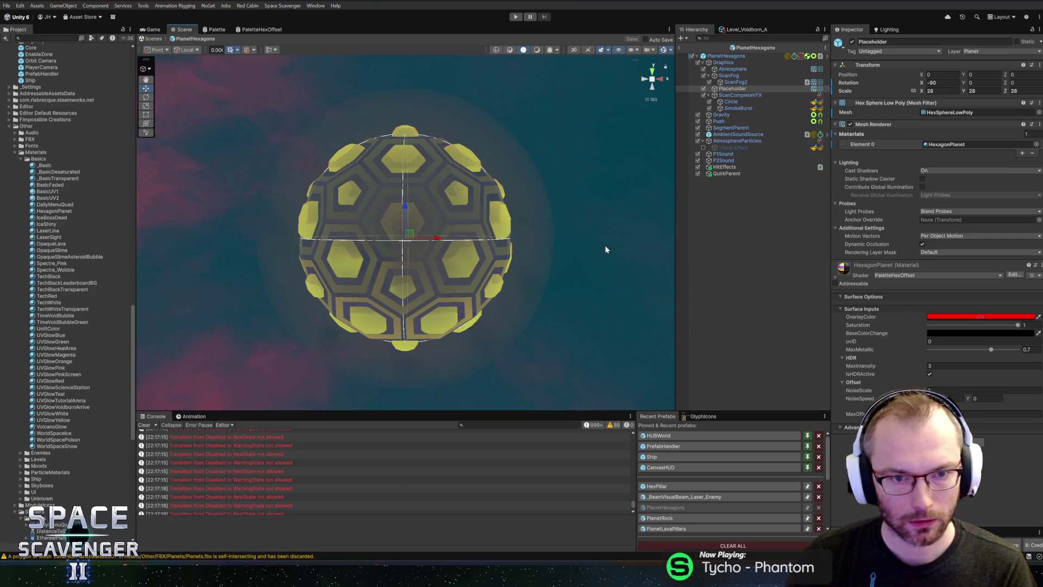
- Connect Add's output to Vertex Position and orbit the planet to inspect the raised hex tiles
{"action": "left_click", "coordinate": [260, 29]}
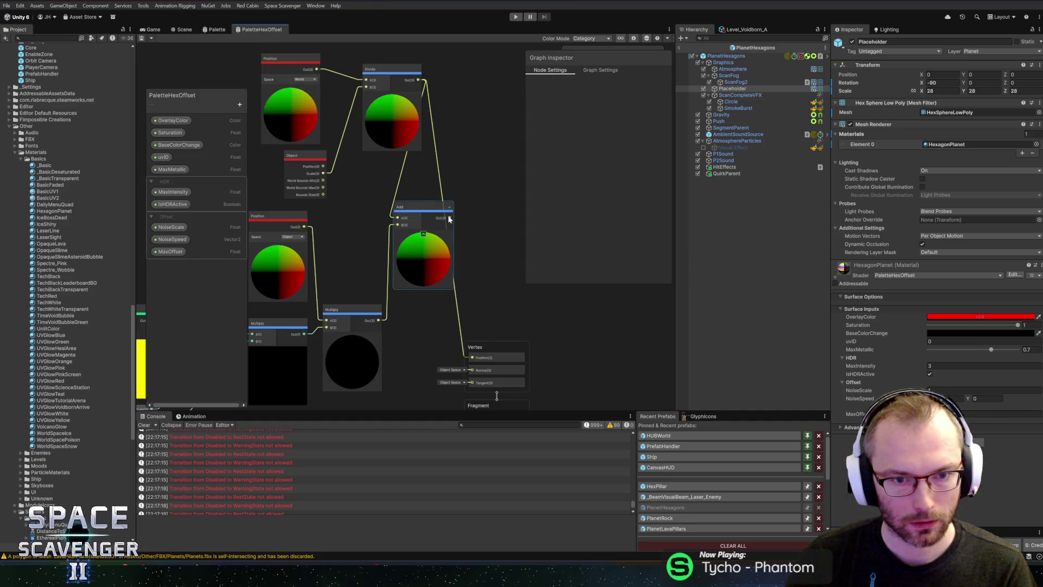
{"action": "left_click_drag", "start_coordinate": [468, 353], "coordinate": [471, 357]}
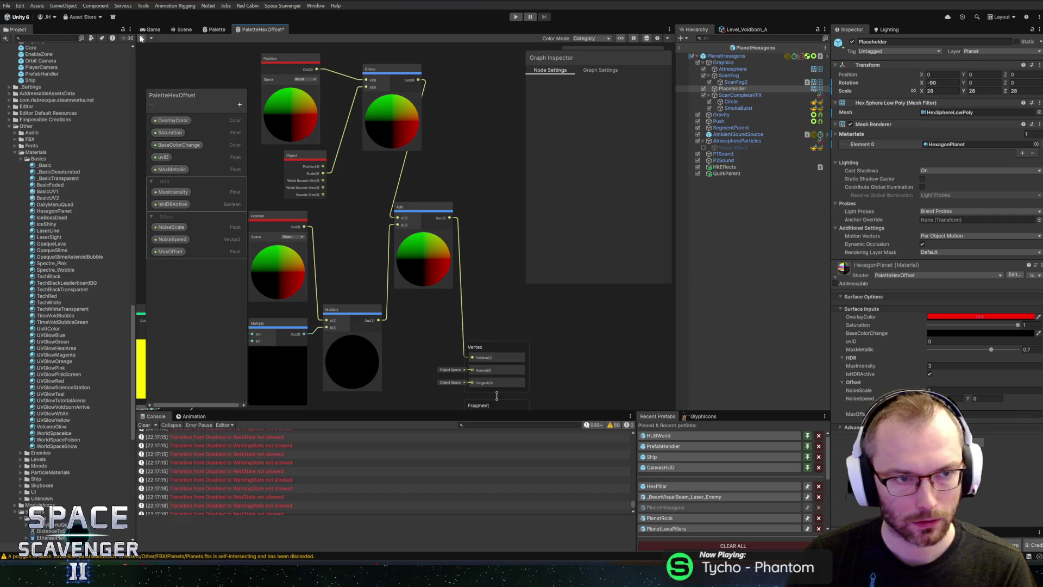
{"action": "left_click", "coordinate": [178, 30]}
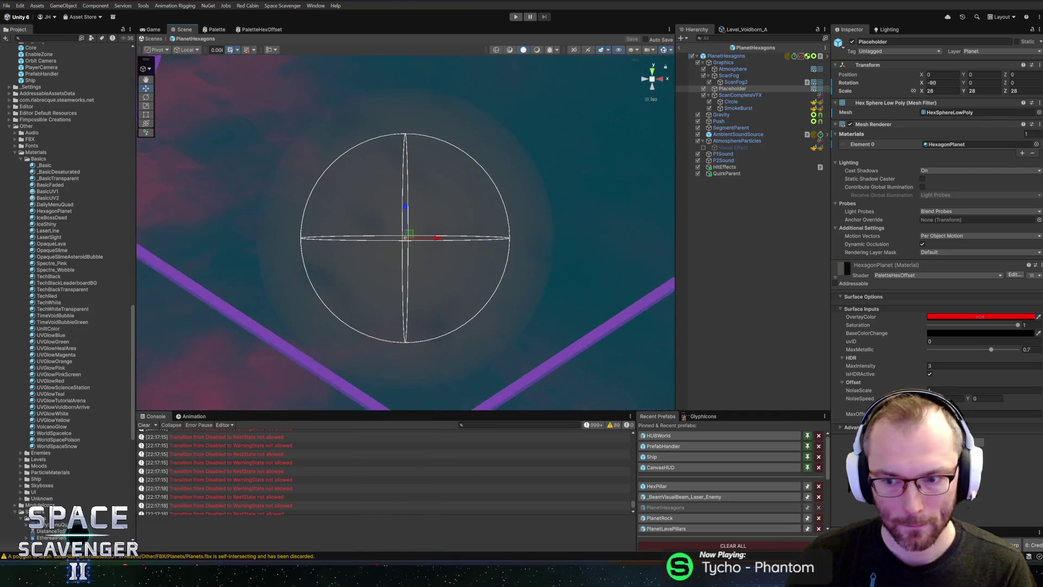
{"action": "left_click", "coordinate": [1003, 413]}
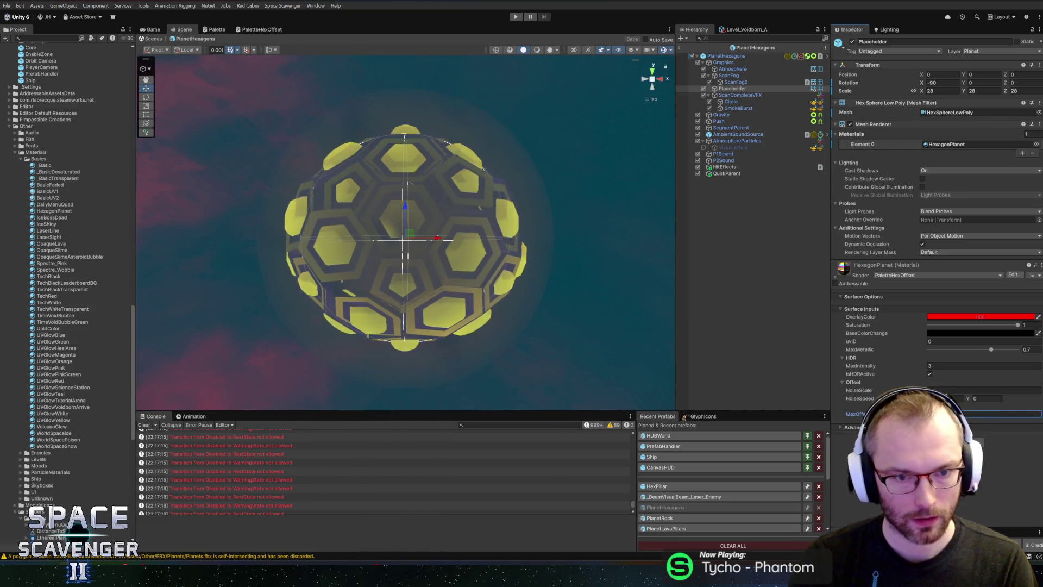
{"action": "mouse_move", "coordinate": [513, 259]}
{"action": "left_mouse_down", "text": "alt"}
{"action": "mouse_move", "coordinate": [445, 263]}
{"action": "mouse_move", "coordinate": [584, 278]}
{"action": "mouse_move", "coordinate": [574, 263]}
{"action": "mouse_move", "coordinate": [437, 264]}
{"action": "left_mouse_up", "text": "alt"}
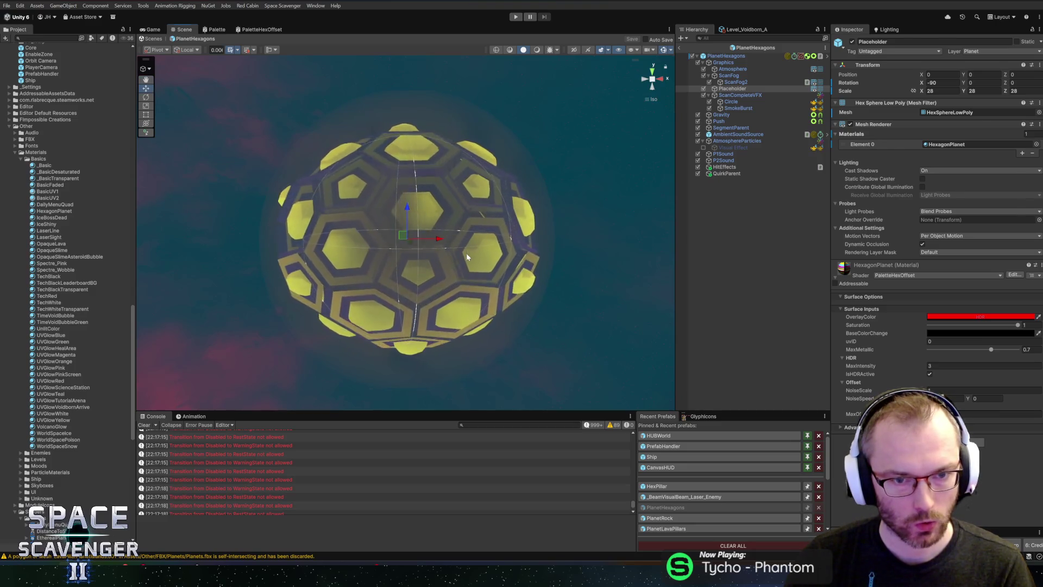
{"action": "key", "text": "alt+Tab"}
{"action": "key", "text": "alt+Tab"}
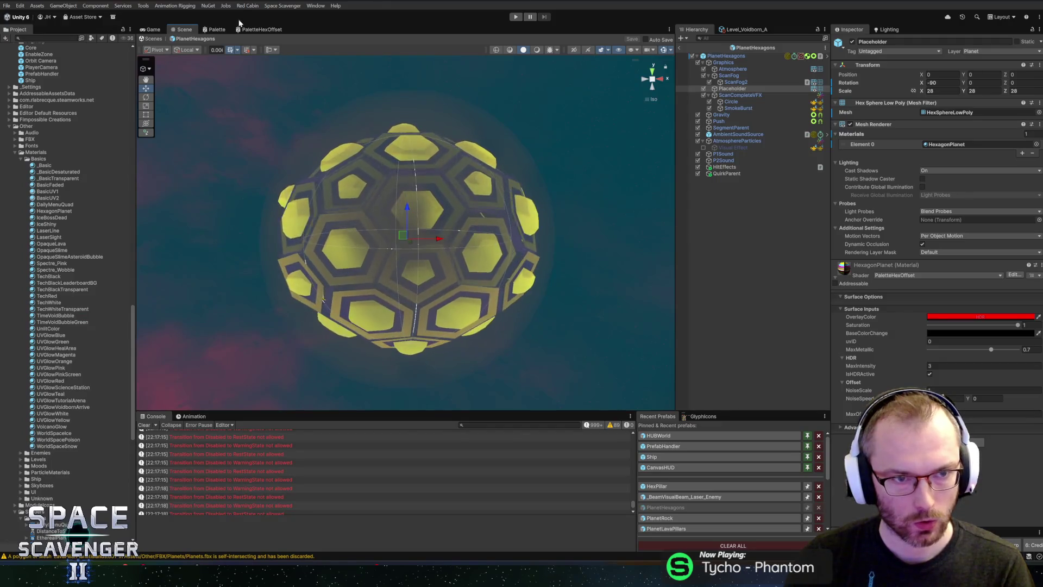
- Delete the Add-to-Vertex Position edge and wire Position's output into Fragment Base Color
{"action": "left_click", "coordinate": [247, 28]}
{"action": "scroll", "coordinate": [472, 217], "scroll_direction": "down", "scroll_amount": 3}
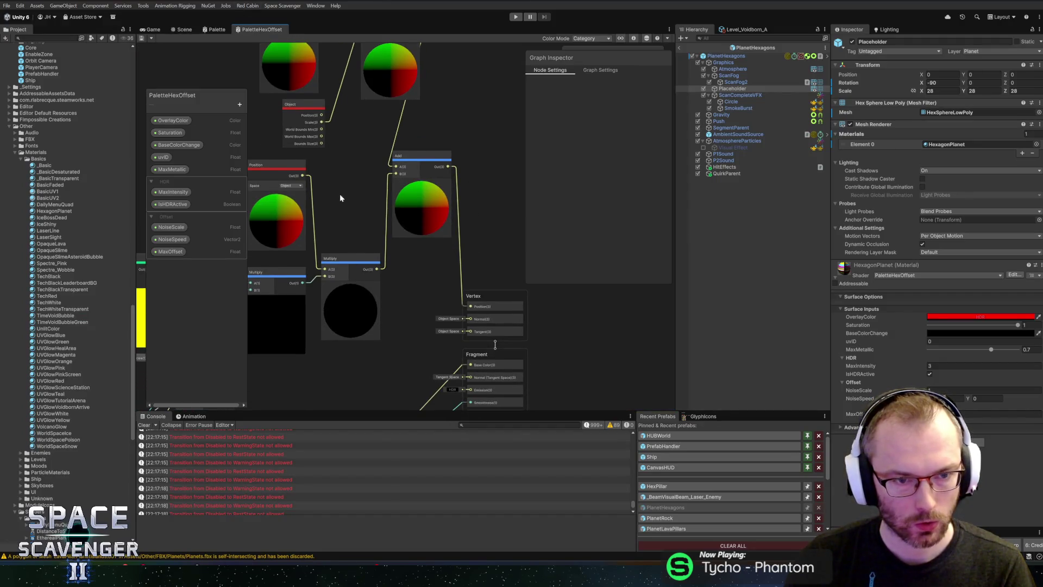
{"action": "mouse_move", "coordinate": [326, 160]}
{"action": "left_mouse_down"}
{"action": "mouse_move", "coordinate": [426, 438]}
{"action": "mouse_move", "coordinate": [492, 276]}
{"action": "left_mouse_up"}
{"action": "left_click", "coordinate": [436, 247]}
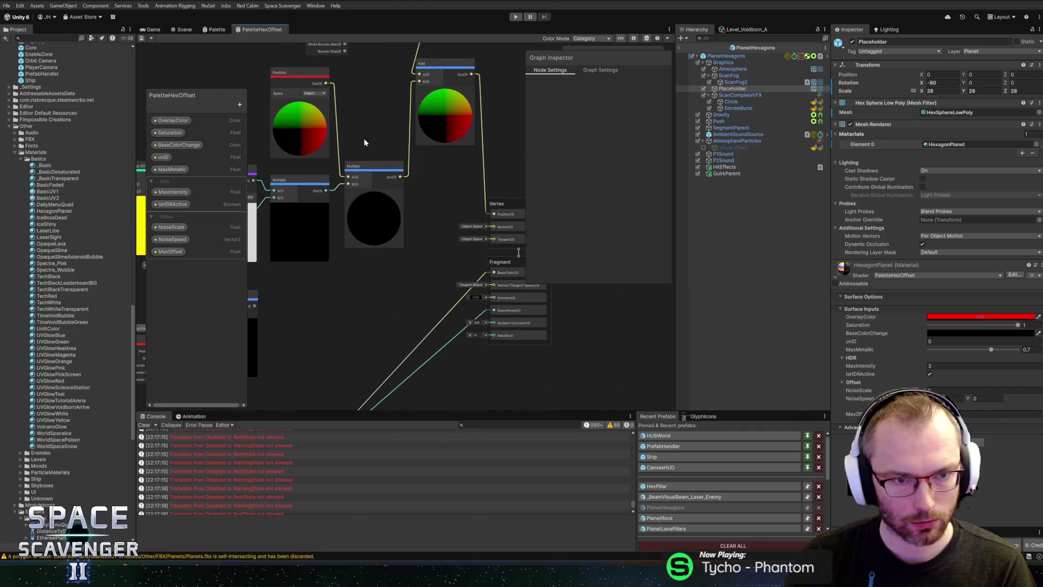
{"action": "left_click_drag", "start_coordinate": [364, 131], "coordinate": [353, 188]}
{"action": "left_click", "coordinate": [474, 207]}
{"action": "key", "text": "Delete"}
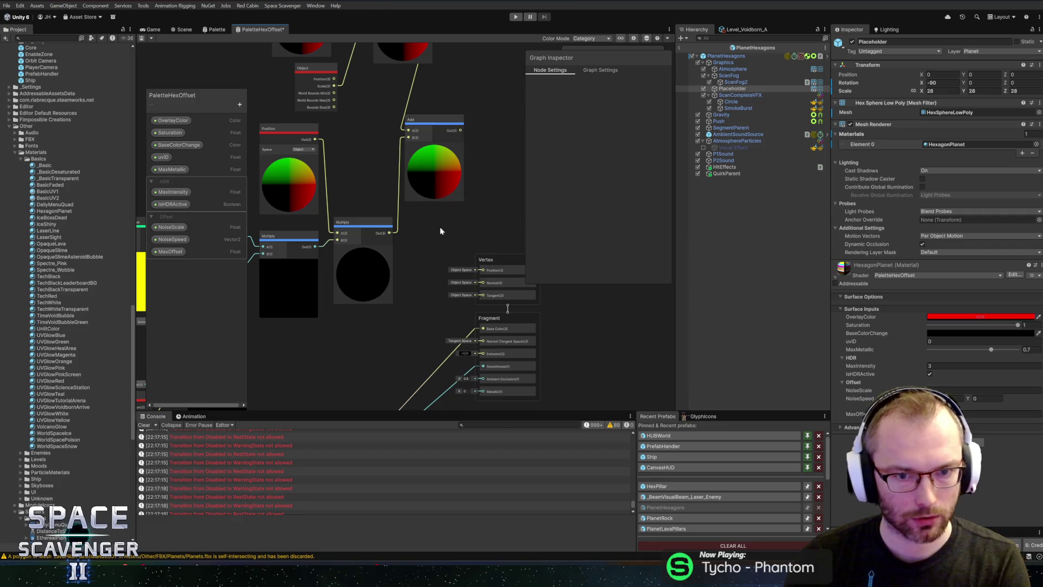
{"action": "left_click_drag", "start_coordinate": [457, 306], "coordinate": [482, 328]}
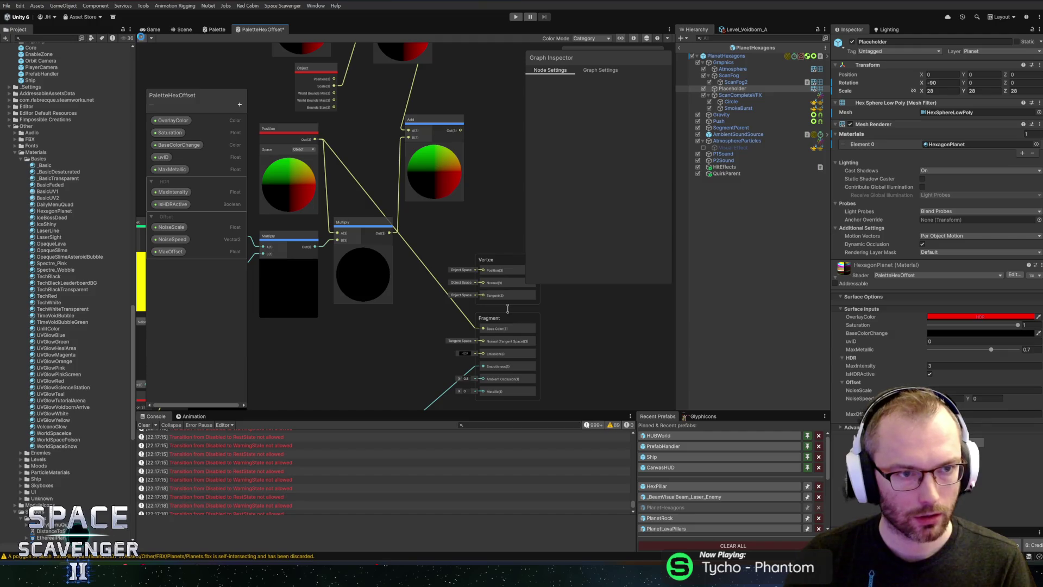
{"action": "left_click", "coordinate": [175, 30]}
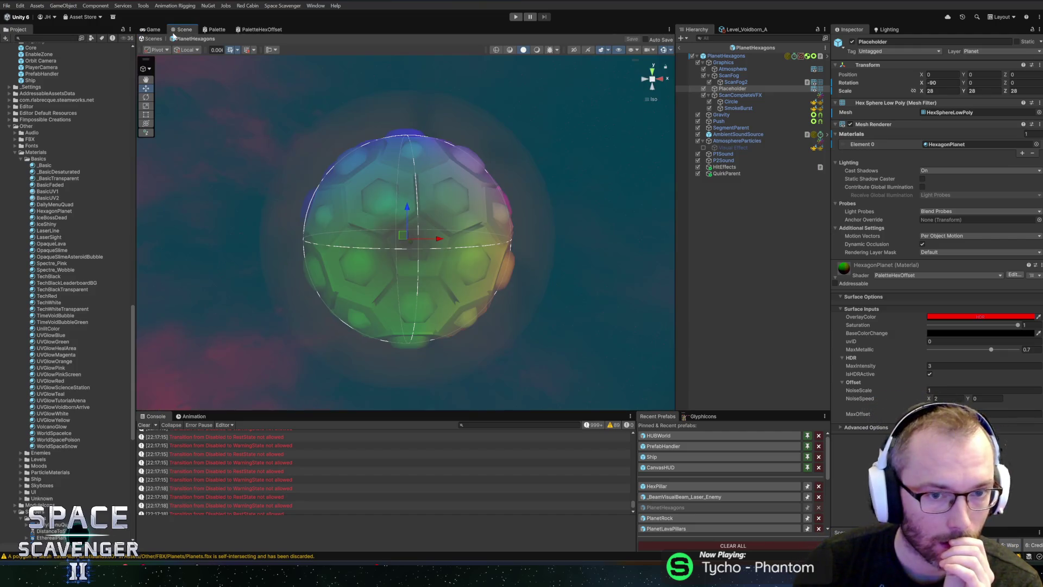
- Set the Placeholder planet's Rotation X to 0 and save the change
{"action": "mouse_move", "coordinate": [300, 186]}
{"action": "left_mouse_down"}
{"action": "mouse_move", "coordinate": [221, 174]}
{"action": "mouse_move", "coordinate": [351, 169]}
{"action": "mouse_move", "coordinate": [366, 152]}
{"action": "mouse_move", "coordinate": [627, 188]}
{"action": "left_mouse_up"}
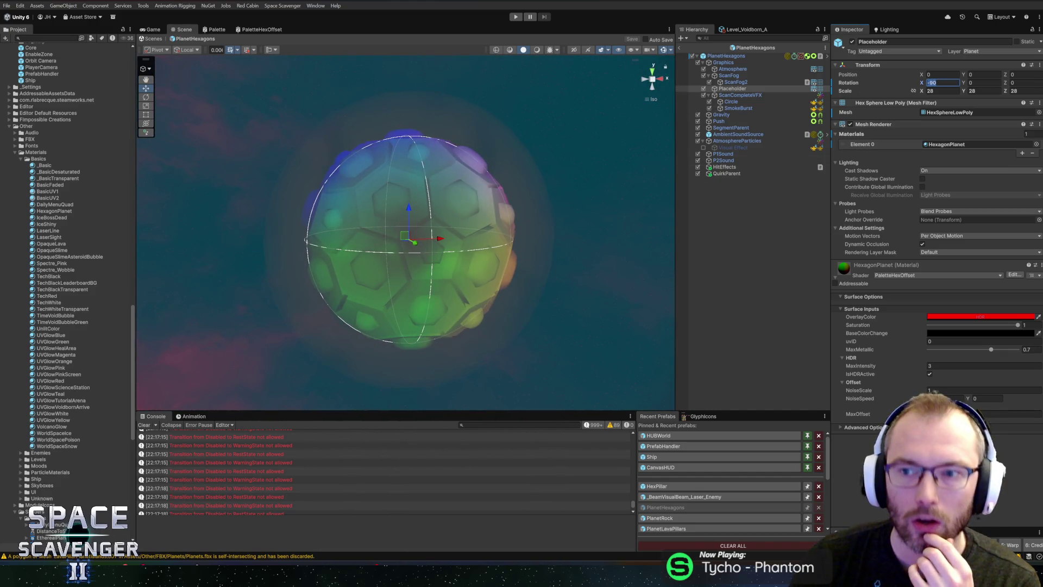
{"action": "type", "text": "0"}
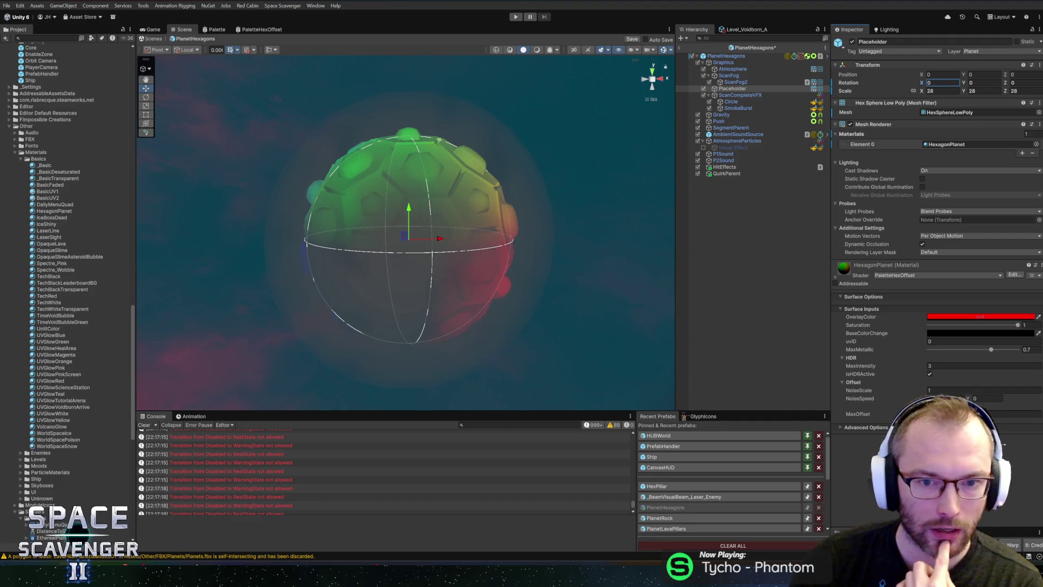
{"action": "key", "text": "ctrl+s"}
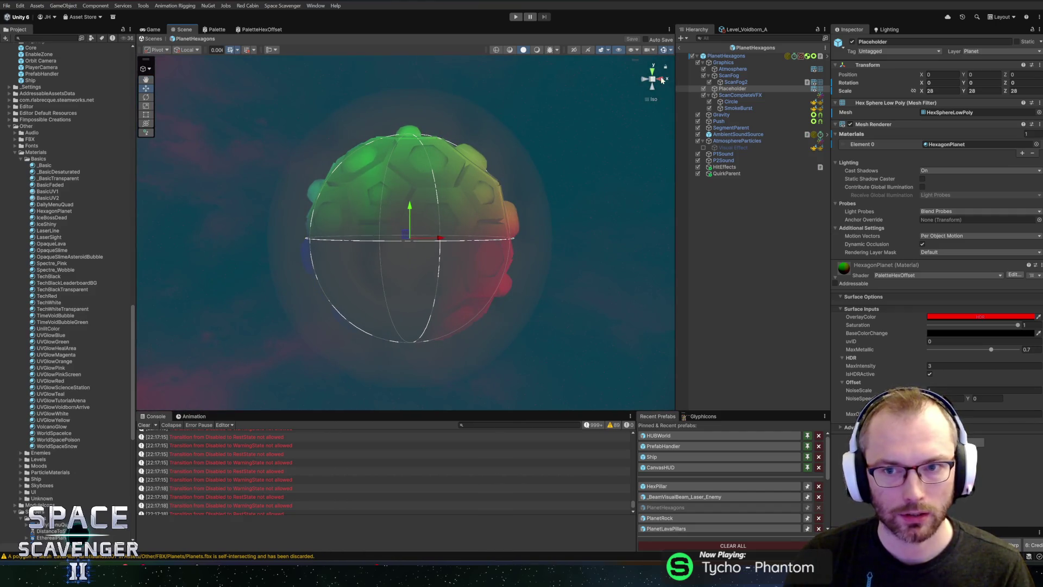
{"action": "left_click", "coordinate": [262, 29]}
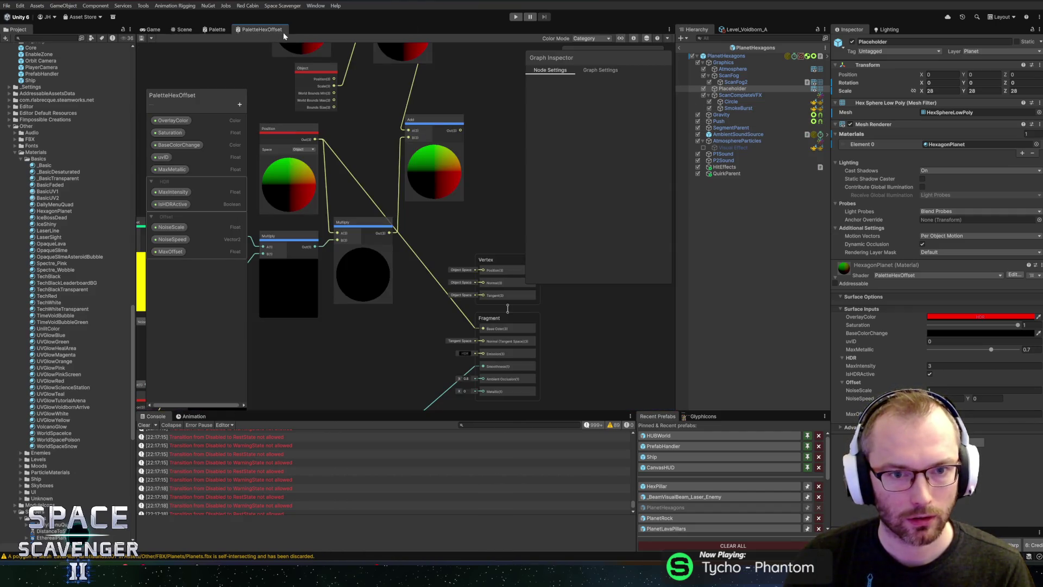
- Try wiring the Add result into Fragment Base Color and check the planet's colours
{"action": "key", "text": "alt+Tab"}
{"action": "key", "text": "alt+Tab"}
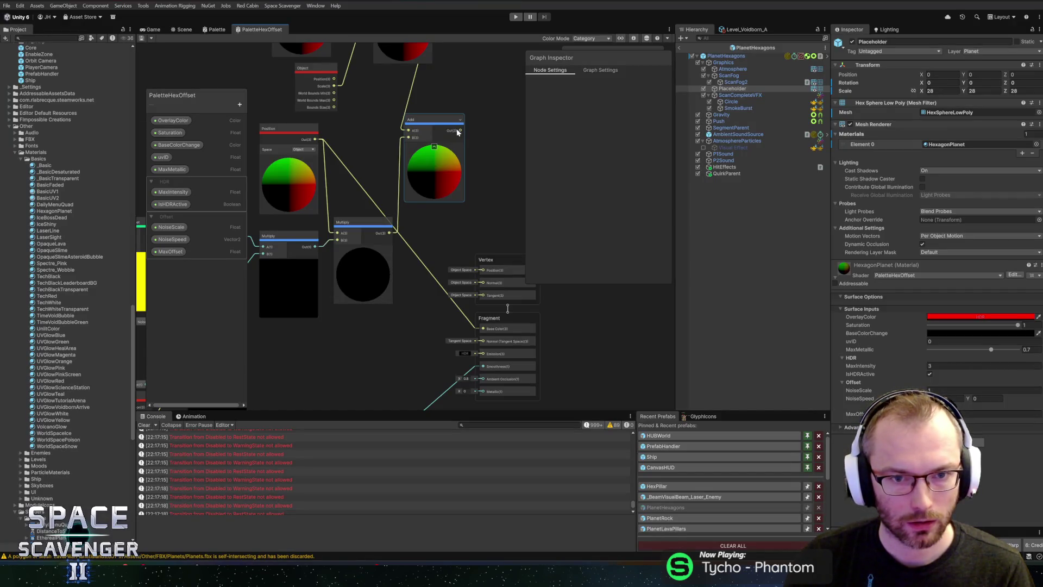
{"action": "left_click_drag", "start_coordinate": [463, 258], "coordinate": [484, 333]}
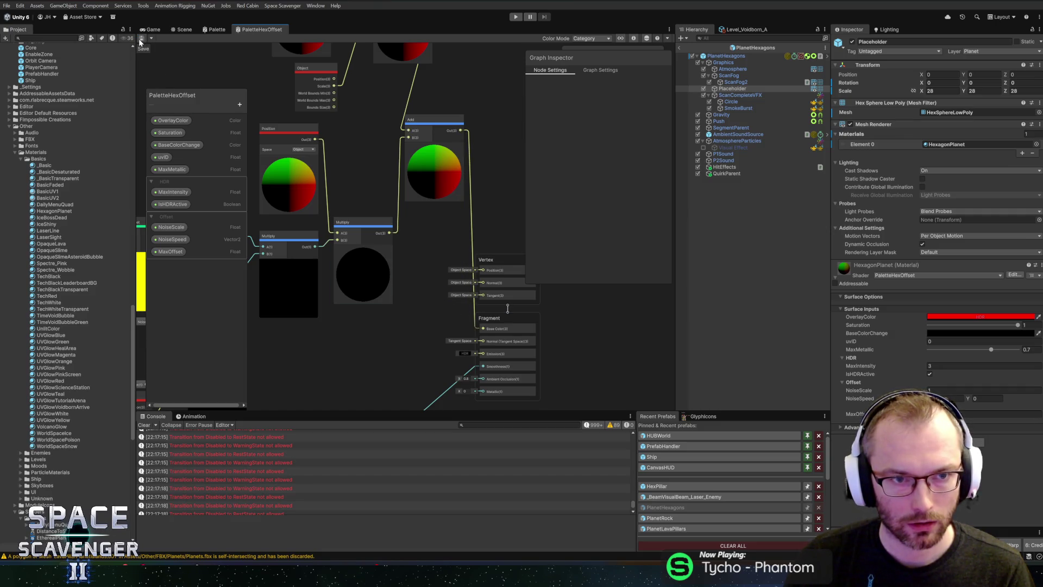
{"action": "left_click", "coordinate": [183, 30]}
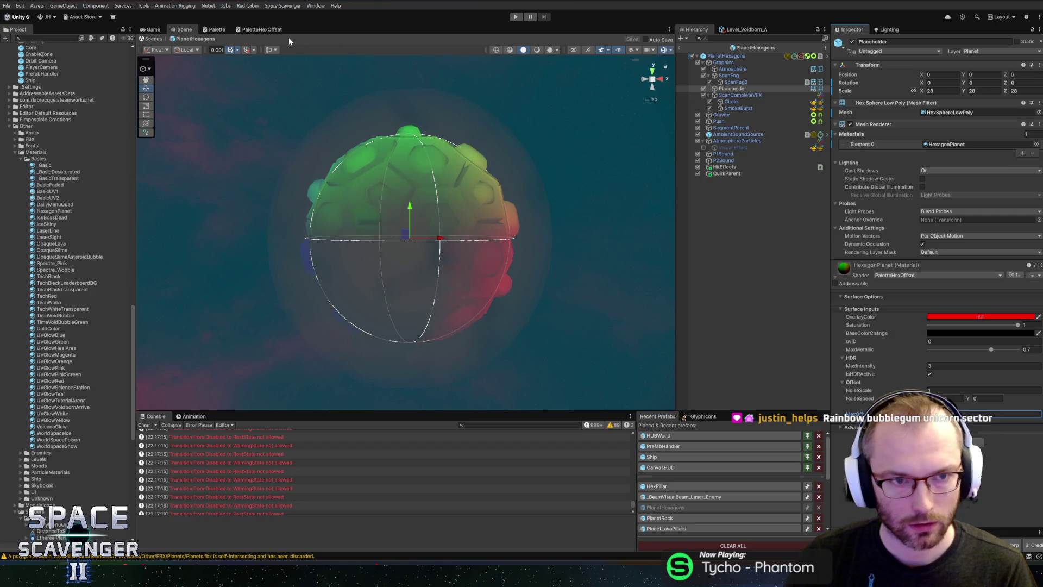
- Replace that edge by connecting Basic Palette's Color output to Fragment Base Color
{"action": "left_click", "coordinate": [262, 29]}
{"action": "left_click", "coordinate": [469, 195]}
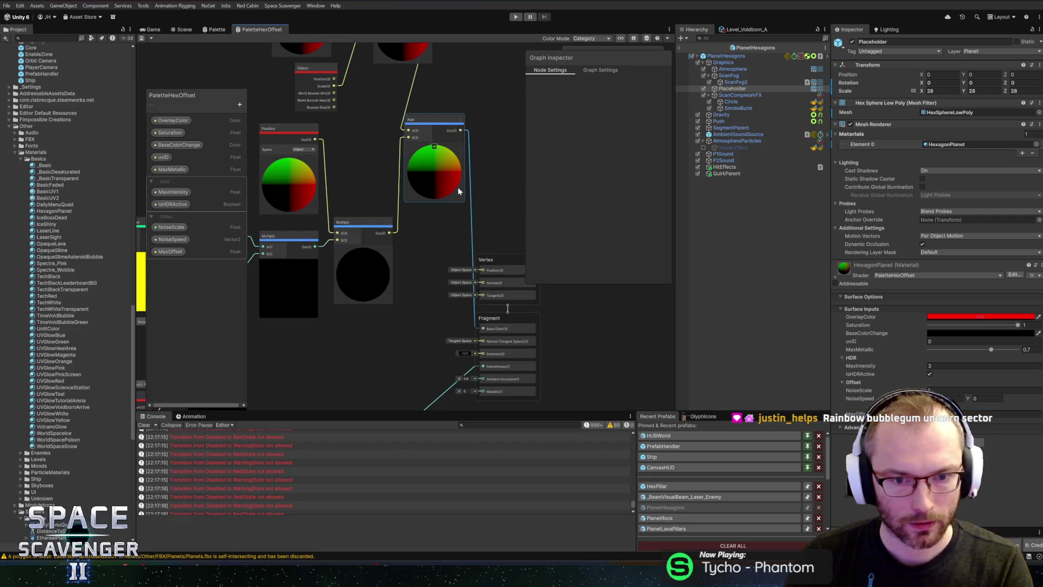
{"action": "key", "text": "Delete"}
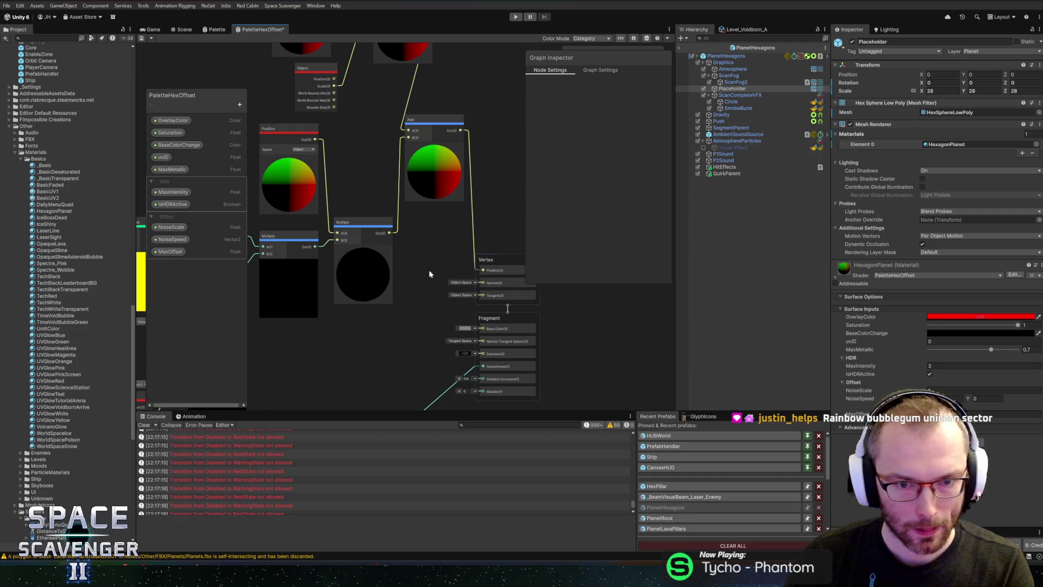
{"action": "scroll", "coordinate": [440, 274], "scroll_direction": "down", "scroll_amount": 1}
{"action": "left_click_drag", "start_coordinate": [440, 275], "coordinate": [435, 209]}
{"action": "left_click_drag", "start_coordinate": [373, 240], "coordinate": [387, 254]}
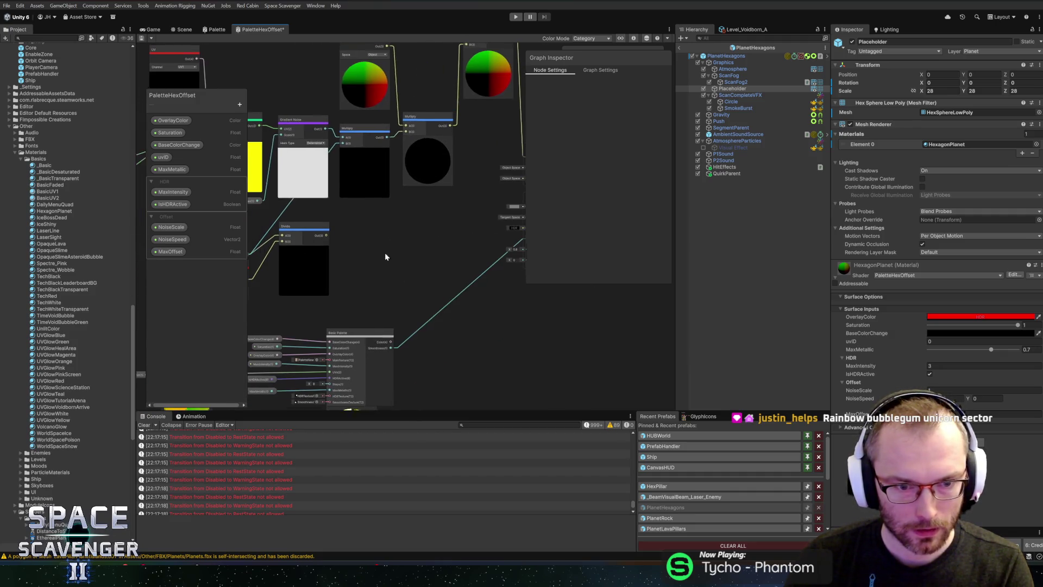
{"action": "mouse_move", "coordinate": [385, 352]}
{"action": "left_mouse_down"}
{"action": "mouse_move", "coordinate": [496, 270]}
{"action": "mouse_move", "coordinate": [490, 221]}
{"action": "left_mouse_up"}
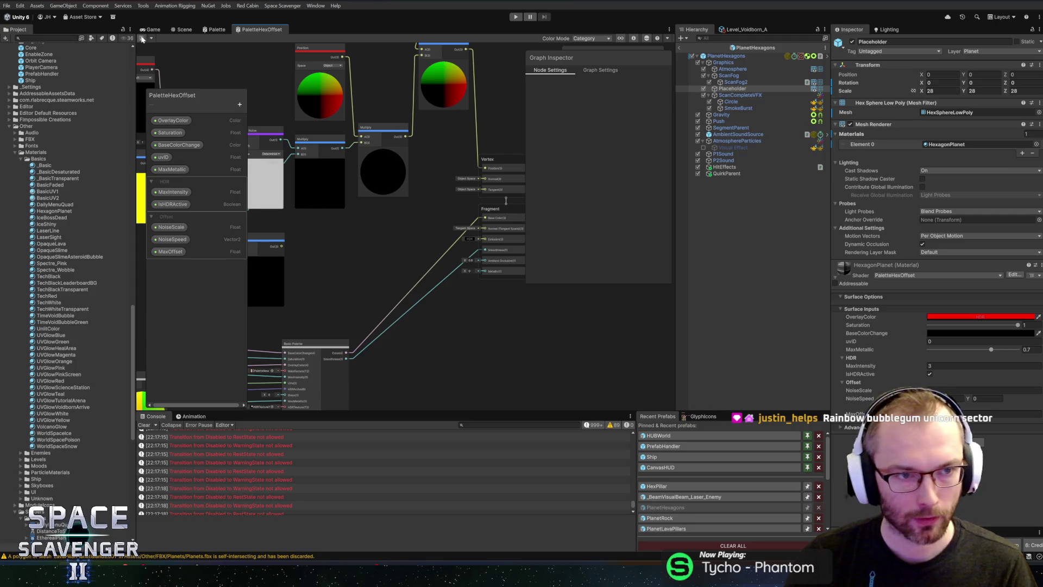
{"action": "left_click", "coordinate": [184, 30]}
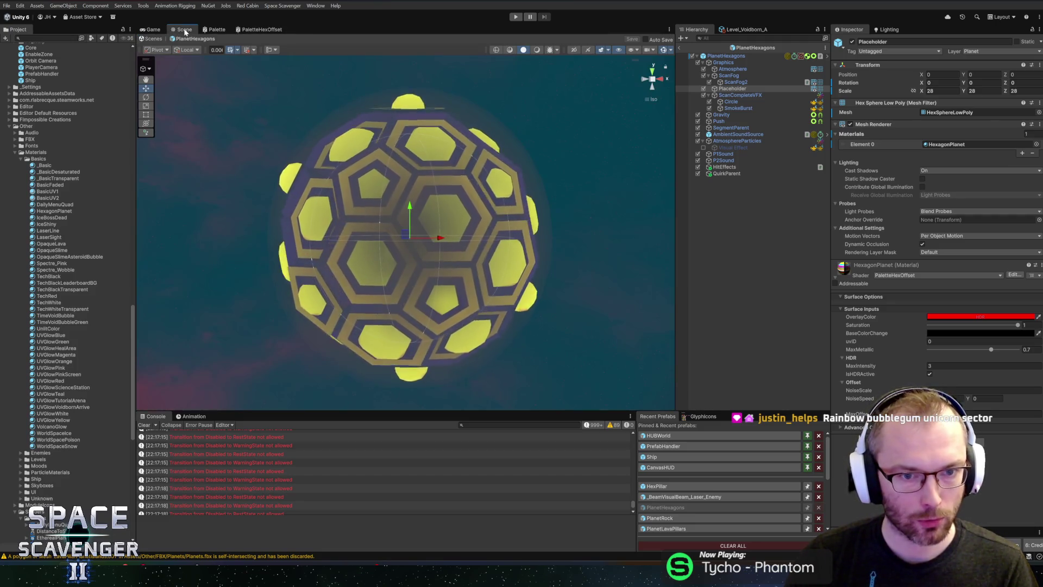
- Orbit and zoom around the hex planet, then exit prefab mode to the main scene
{"action": "mouse_move", "coordinate": [274, 187]}
{"action": "left_mouse_down"}
{"action": "mouse_move", "coordinate": [543, 175]}
{"action": "mouse_move", "coordinate": [233, 205]}
{"action": "mouse_move", "coordinate": [349, 195]}
{"action": "mouse_move", "coordinate": [314, 218]}
{"action": "left_mouse_up"}
{"action": "scroll", "coordinate": [307, 200], "scroll_direction": "down", "scroll_amount": 3}
{"action": "scroll", "coordinate": [309, 223], "scroll_direction": "up", "scroll_amount": 4}
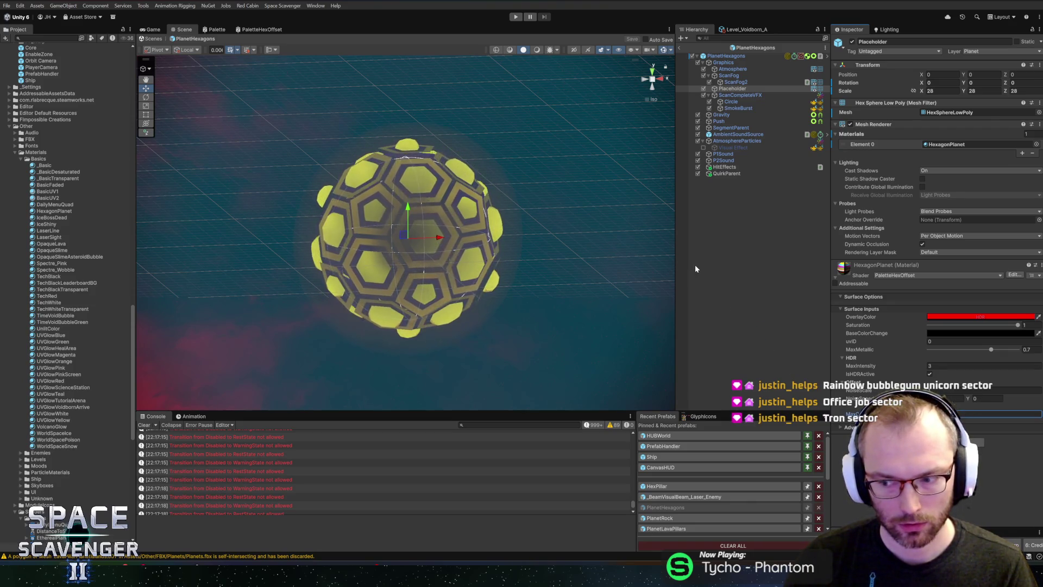
{"action": "left_click", "coordinate": [682, 48]}
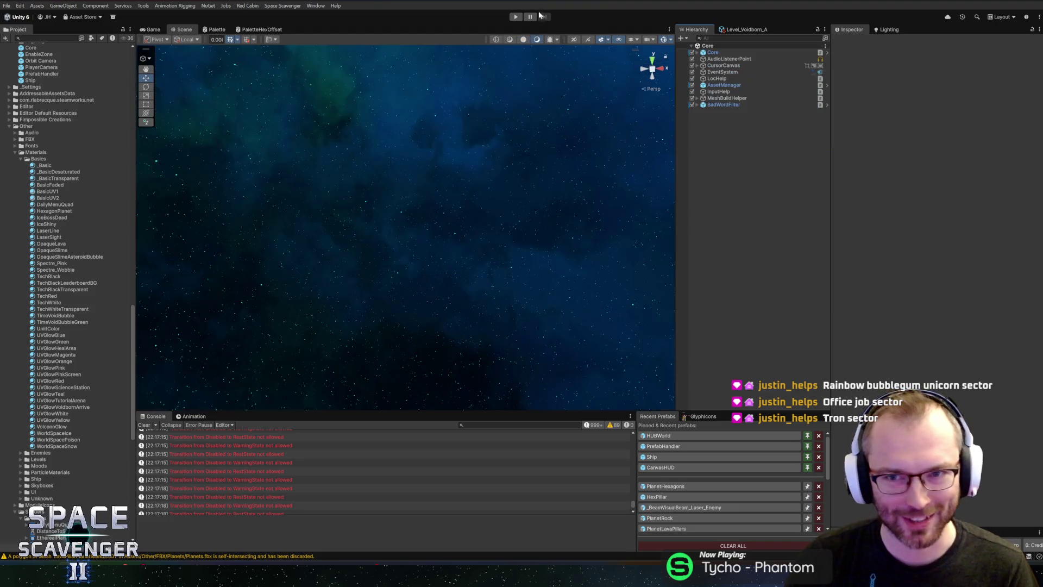
{"action": "left_click", "coordinate": [519, 18]}
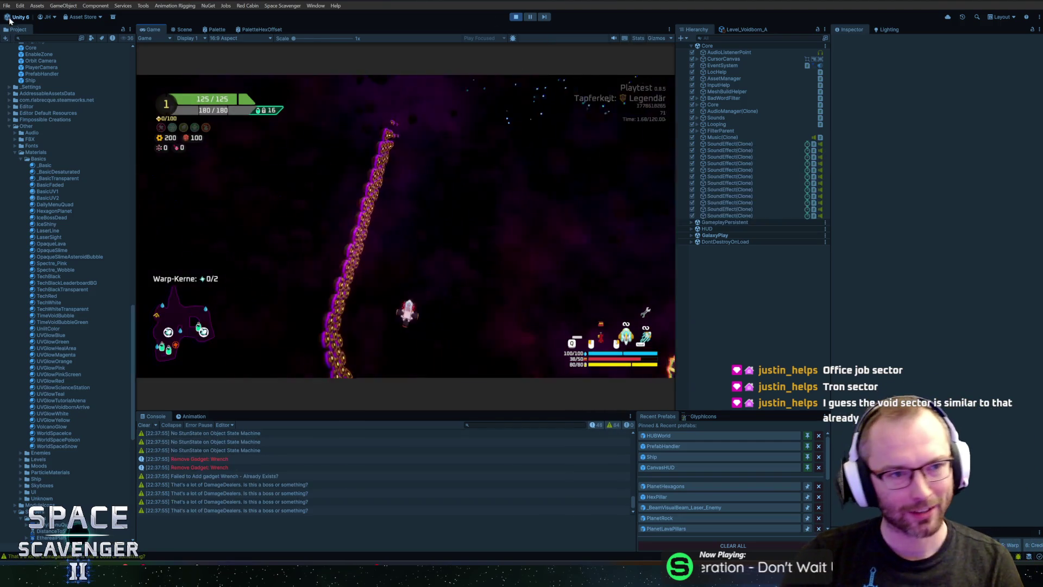
{"action": "key", "text": "shift+space"}
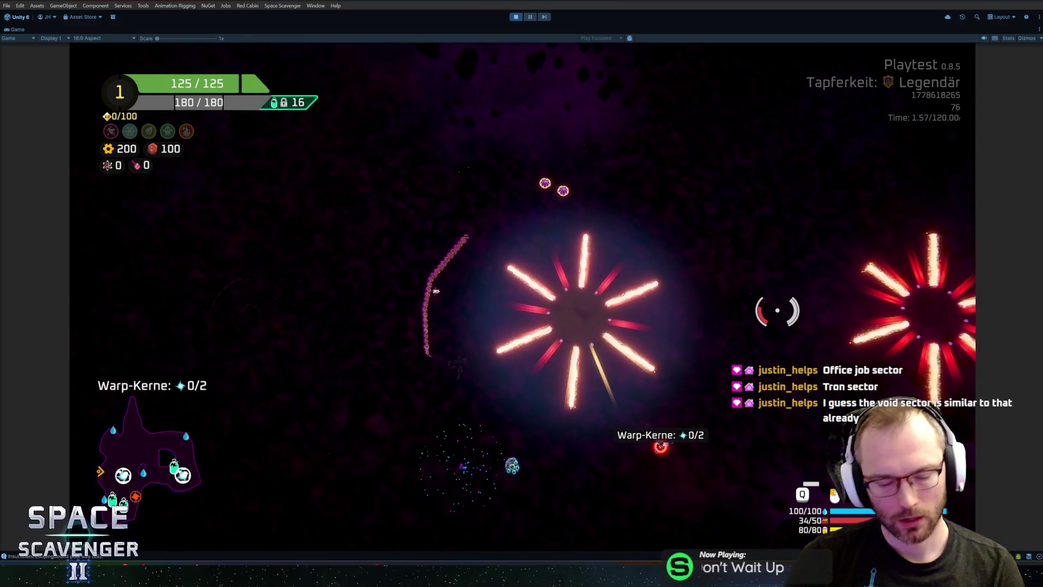
{"action": "key", "text": "ctrl+p"}
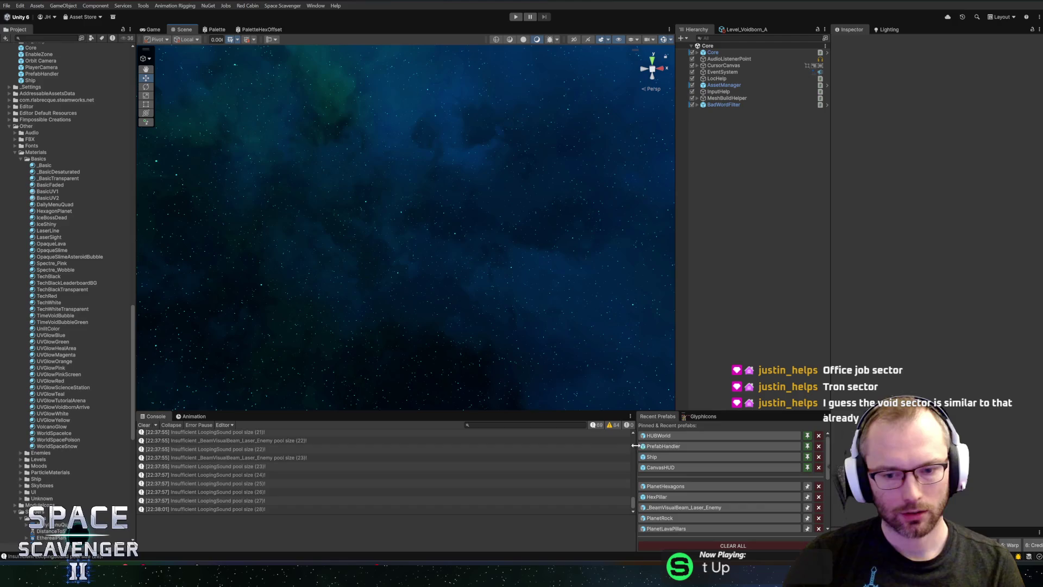
- Reopen the PlanetHexagons prefab, move the planet to X 101.1, and return to the PaletteHexOffset graph
{"action": "left_click", "coordinate": [683, 484]}
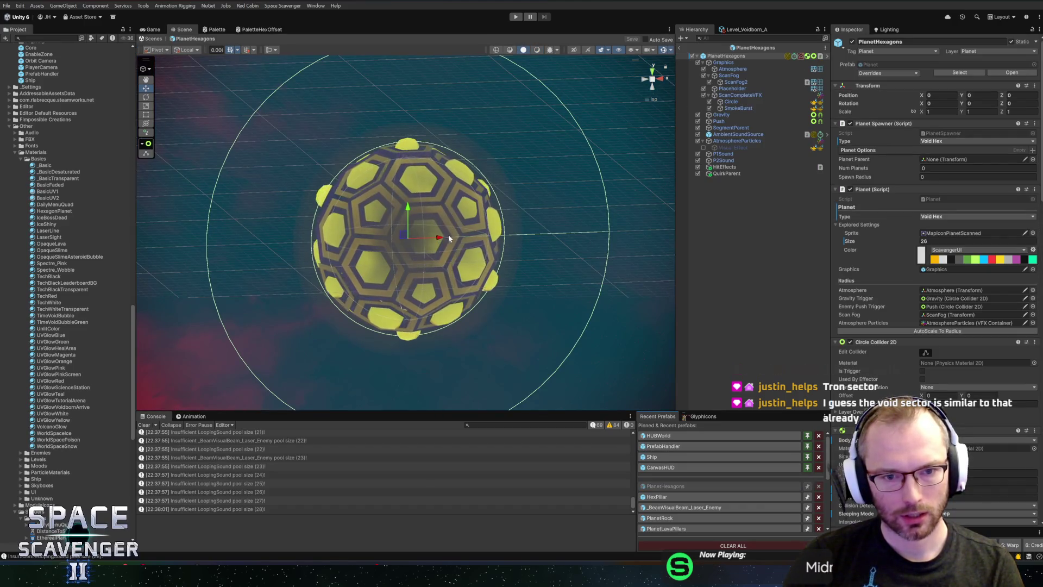
{"action": "left_click_drag", "start_coordinate": [503, 238], "coordinate": [673, 229]}
{"action": "key", "text": "alt+Tab"}
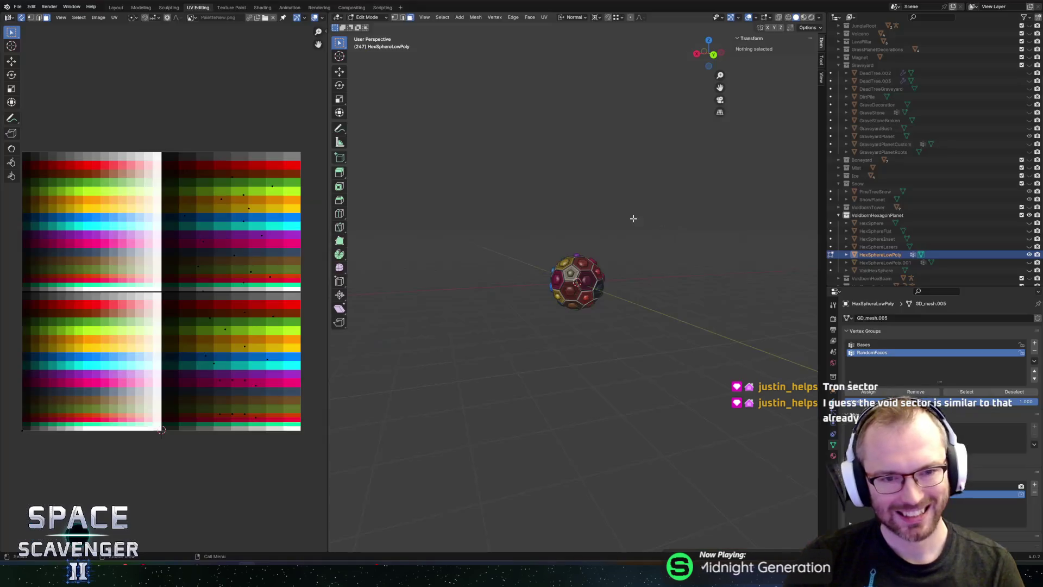
{"action": "key", "text": "alt+Tab"}
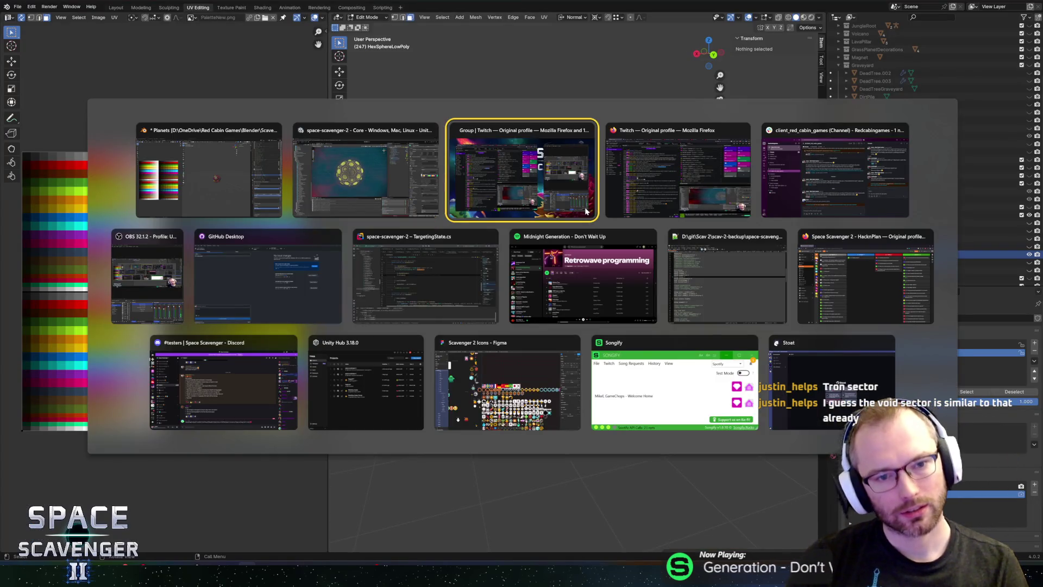
{"action": "key", "text": "alt+Tab"}
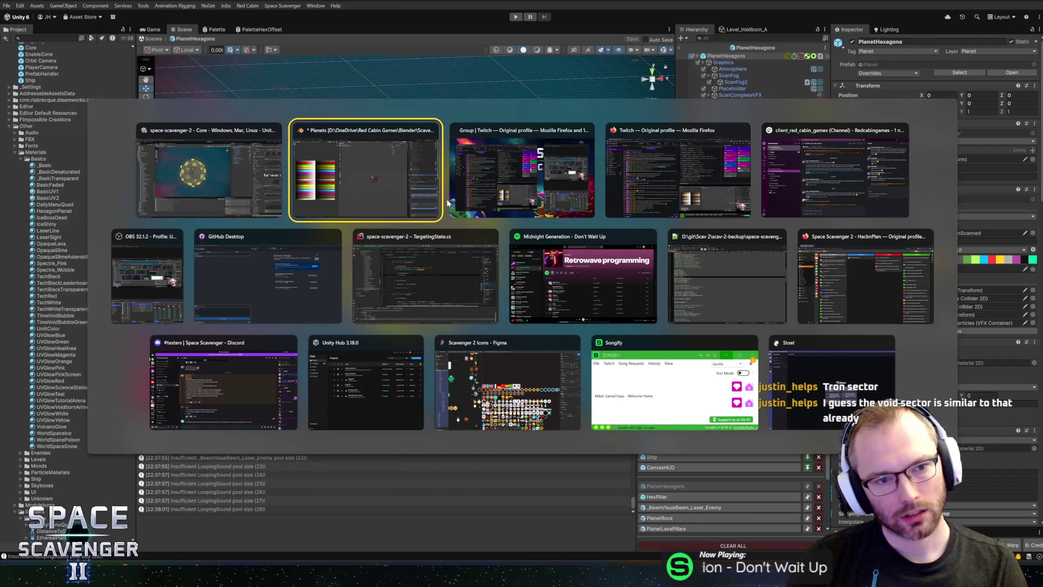
{"action": "left_click", "coordinate": [210, 171]}
{"action": "left_click", "coordinate": [262, 29]}
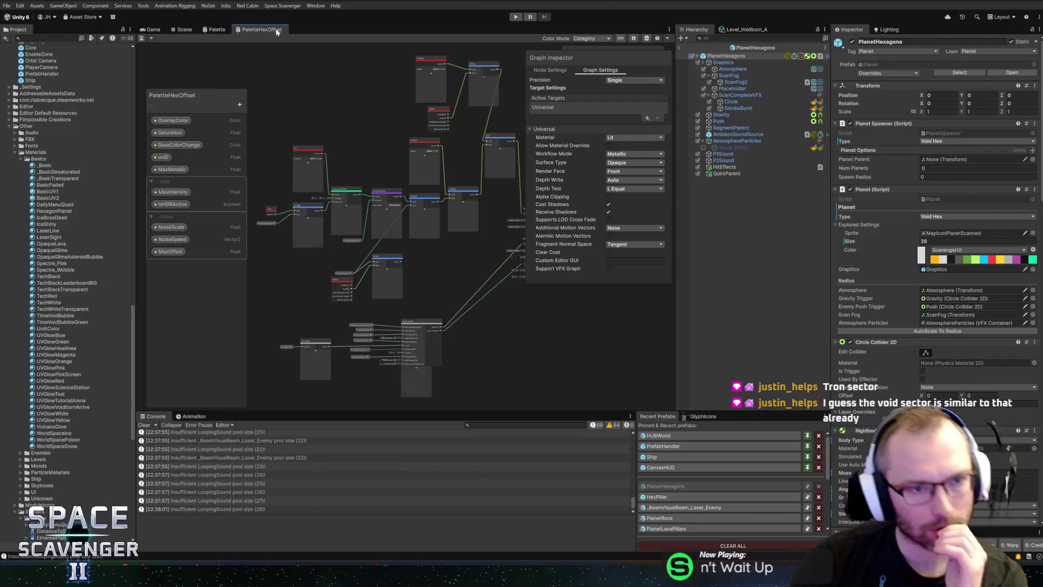
- Switch the Position node's Space to Absolute World, save the graph, and return to the Scene
{"action": "scroll", "coordinate": [375, 174], "scroll_direction": "up", "scroll_amount": 2}
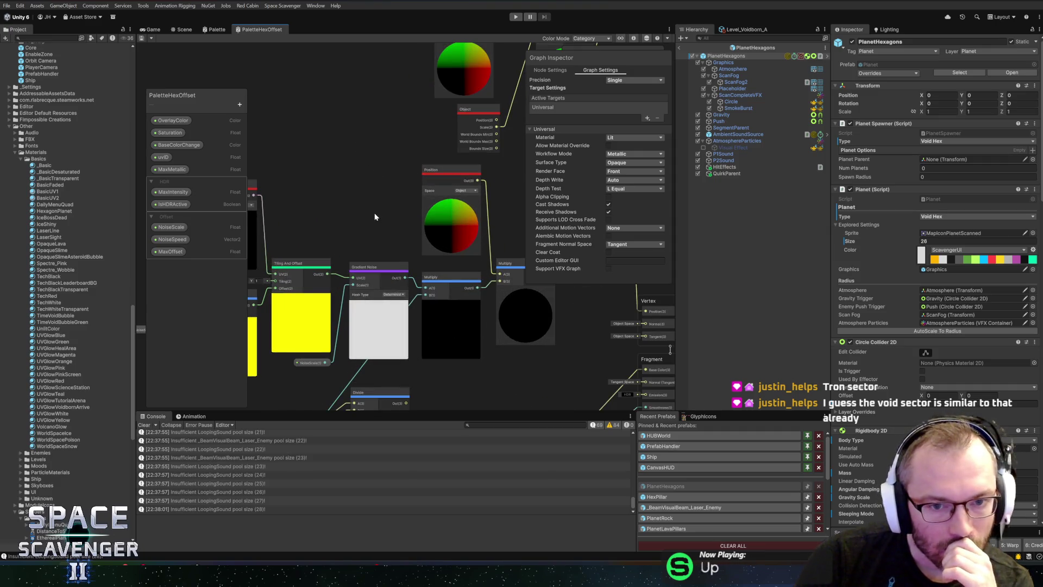
{"action": "scroll", "coordinate": [343, 232], "scroll_direction": "up", "scroll_amount": 2}
{"action": "scroll", "coordinate": [343, 232], "scroll_direction": "up", "scroll_amount": 3}
{"action": "left_click", "coordinate": [323, 205]}
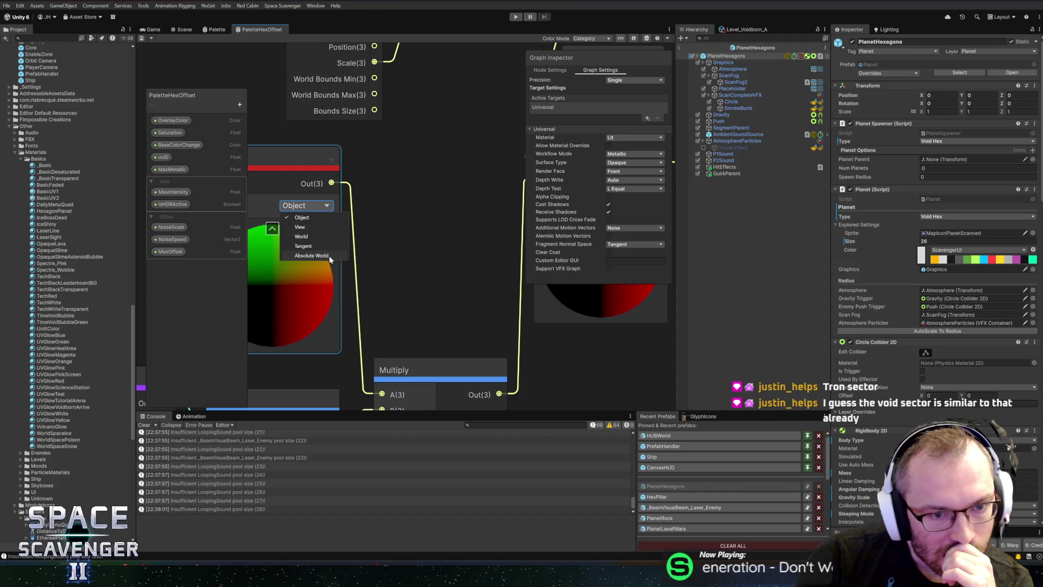
{"action": "left_click", "coordinate": [410, 214]}
{"action": "scroll", "coordinate": [409, 164], "scroll_direction": "down", "scroll_amount": 4}
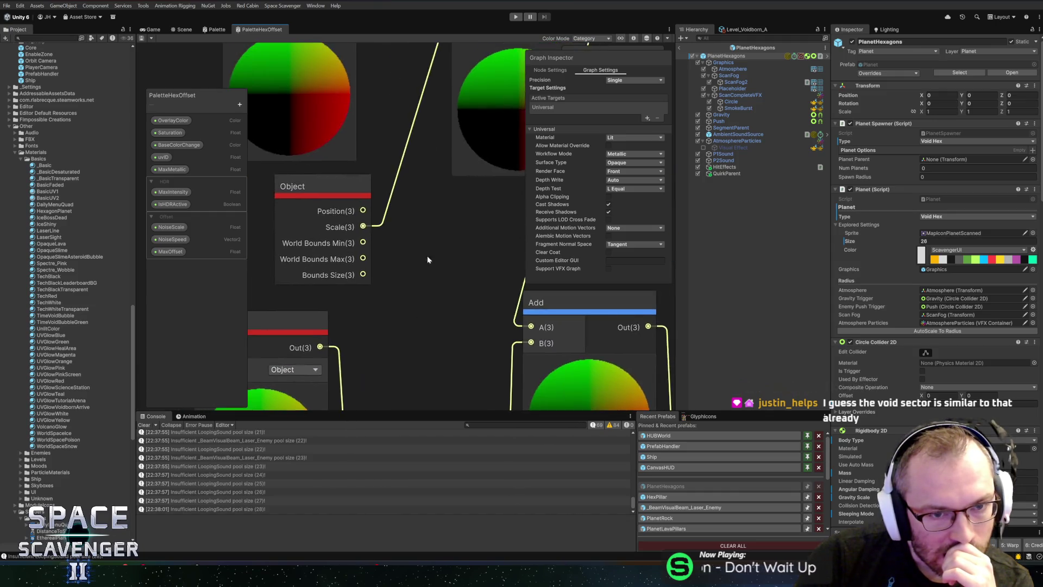
{"action": "left_click", "coordinate": [402, 203]}
{"action": "left_click", "coordinate": [142, 38]}
{"action": "left_click", "coordinate": [185, 29]}
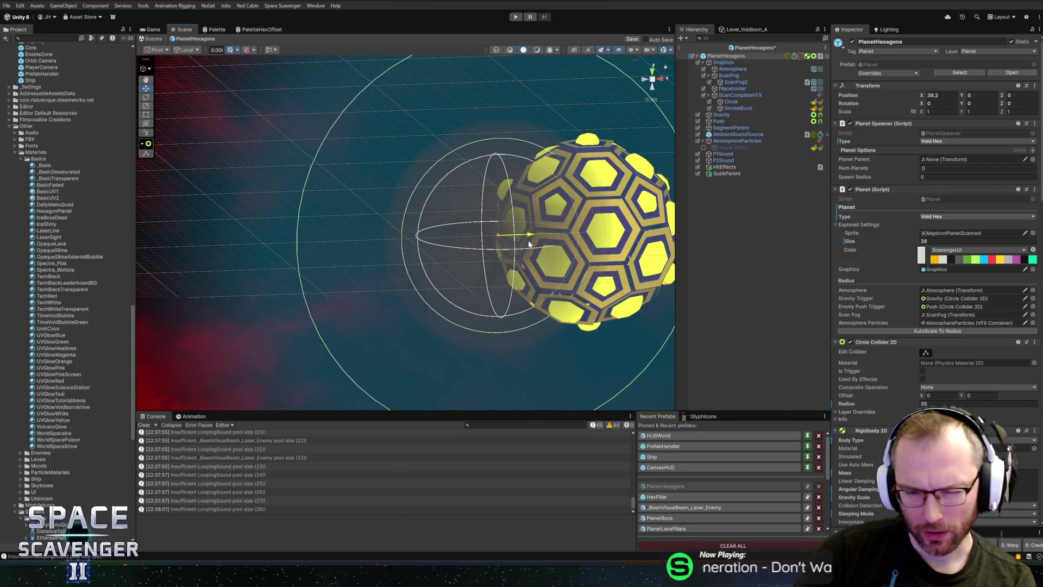
- Undo the planet's off-centre move, then reopen PaletteHexOffset and select the lower Position node
{"action": "key", "text": "ctrl+z"}
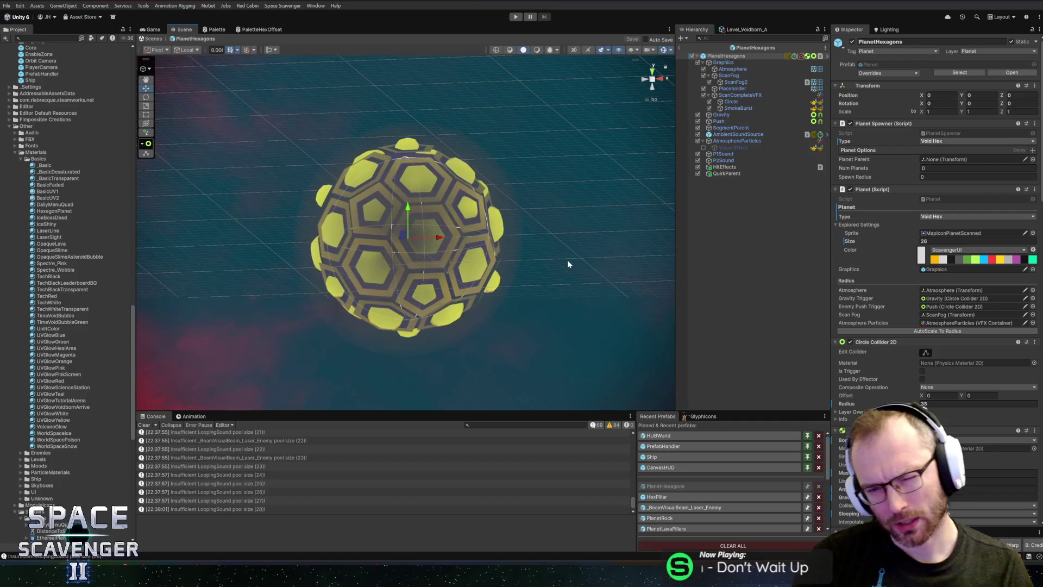
{"action": "left_click", "coordinate": [253, 30]}
{"action": "mouse_move", "coordinate": [362, 255]}
{"action": "left_mouse_down"}
{"action": "mouse_move", "coordinate": [454, 210]}
{"action": "mouse_move", "coordinate": [356, 197]}
{"action": "left_mouse_up"}
{"action": "mouse_move", "coordinate": [357, 236]}
{"action": "left_mouse_down"}
{"action": "mouse_move", "coordinate": [442, 256]}
{"action": "mouse_move", "coordinate": [468, 298]}
{"action": "mouse_move", "coordinate": [450, 340]}
{"action": "mouse_move", "coordinate": [467, 282]}
{"action": "left_mouse_up"}
{"action": "scroll", "coordinate": [371, 263], "scroll_direction": "up", "scroll_amount": 1}
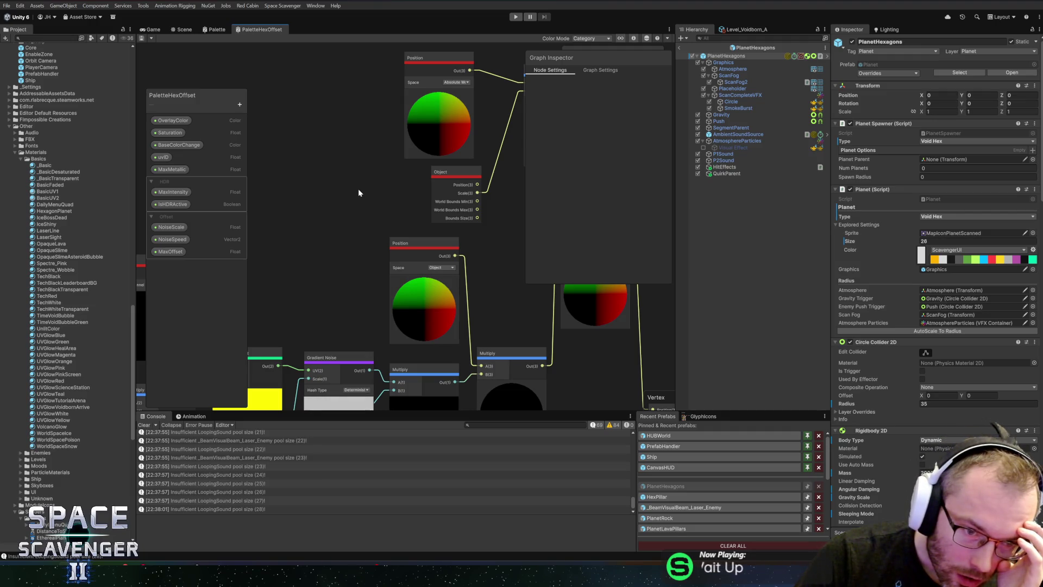
- Add a new Position node to the graph and place it on the left
{"action": "mouse_move", "coordinate": [358, 188]}
{"action": "left_mouse_down"}
{"action": "mouse_move", "coordinate": [340, 201]}
{"action": "mouse_move", "coordinate": [265, 177]}
{"action": "left_mouse_up"}
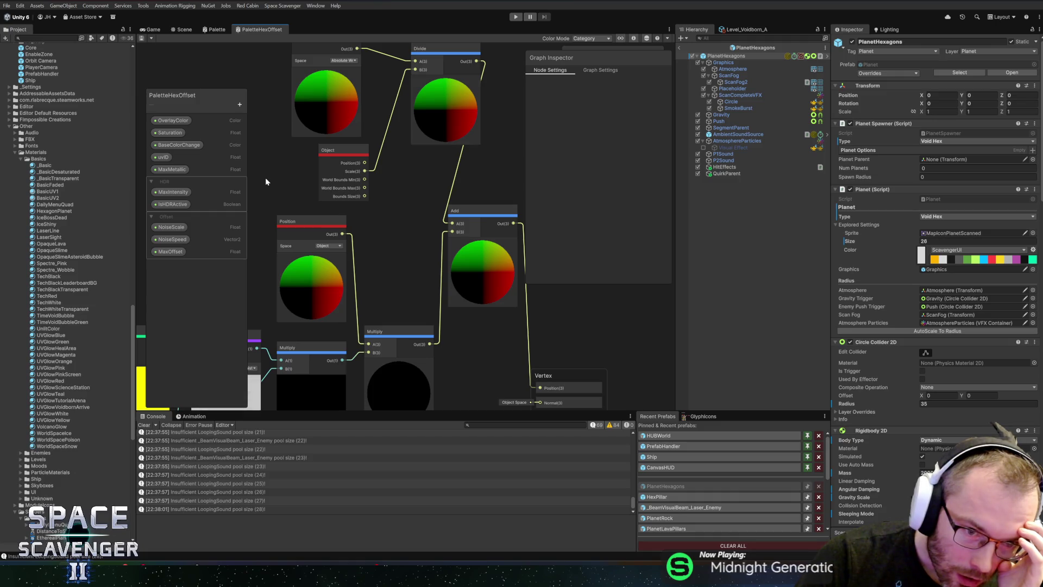
{"action": "left_click_drag", "start_coordinate": [265, 177], "coordinate": [410, 179]}
{"action": "scroll", "coordinate": [363, 236], "scroll_direction": "down", "scroll_amount": 3}
{"action": "scroll", "coordinate": [335, 231], "scroll_direction": "up", "scroll_amount": 1}
{"action": "scroll", "coordinate": [382, 210], "scroll_direction": "up", "scroll_amount": 3}
{"action": "scroll", "coordinate": [358, 228], "scroll_direction": "down", "scroll_amount": 1}
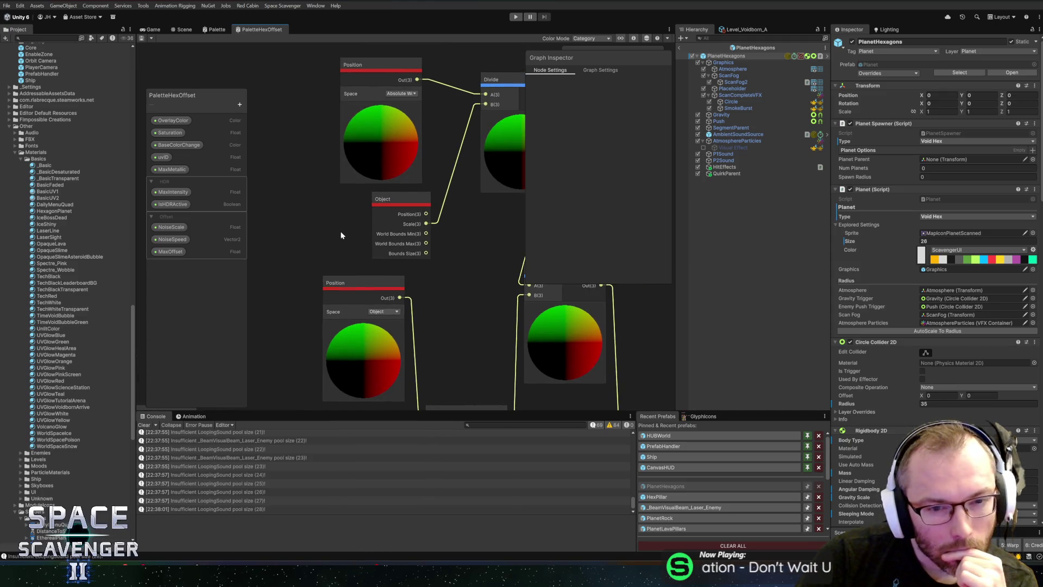
{"action": "right_click", "coordinate": [328, 216]}
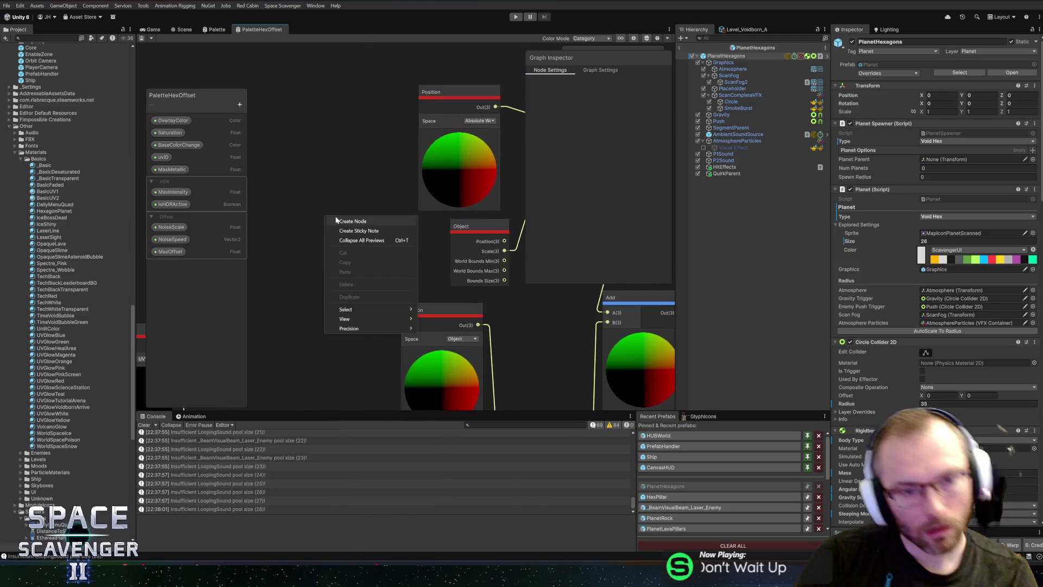
{"action": "left_click", "coordinate": [338, 220]}
{"action": "type", "text": "position"}
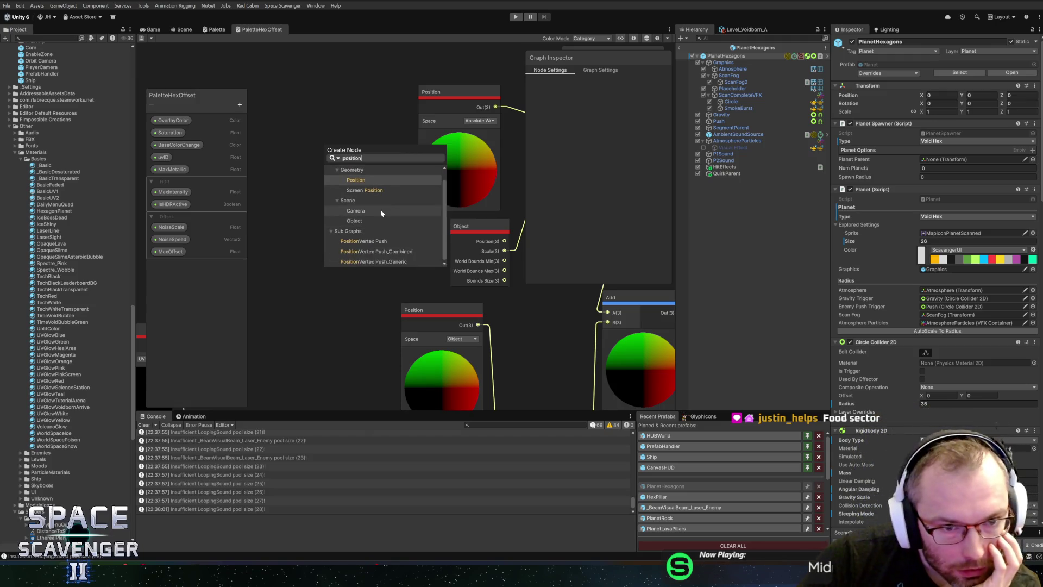
{"action": "left_click", "coordinate": [360, 179]}
{"action": "left_click_drag", "start_coordinate": [379, 236], "coordinate": [335, 221]}
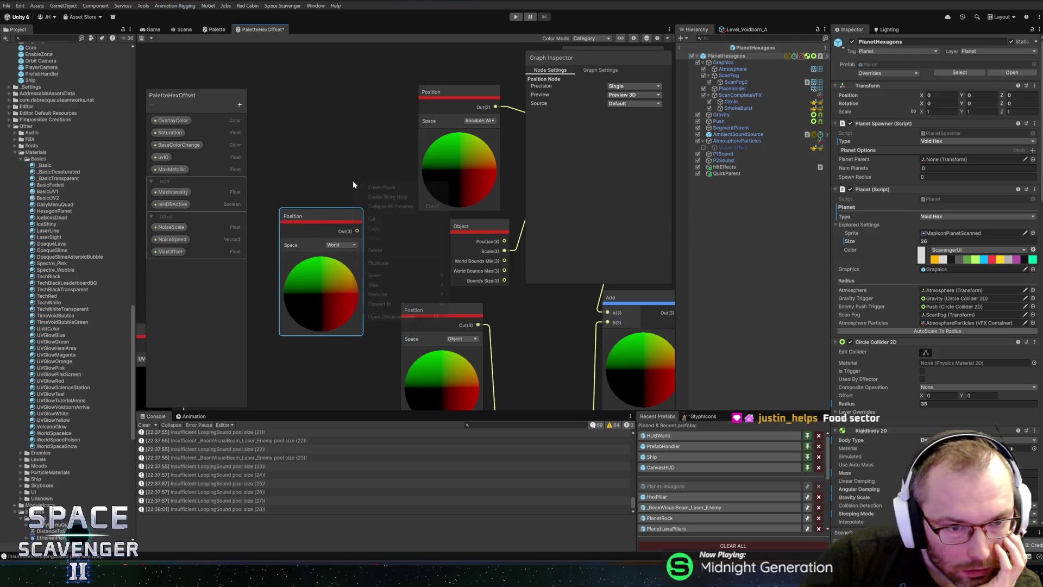
- Add an Object node, delete the World-space Position node, and arrange the remaining nodes
{"action": "left_click", "coordinate": [360, 187]}
{"action": "type", "text": "posit"}
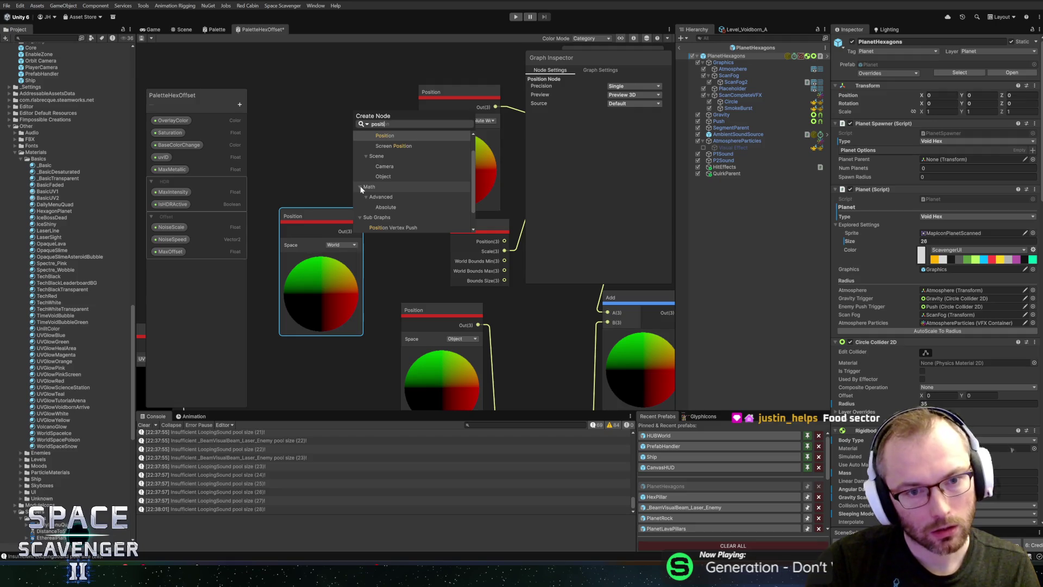
{"action": "left_click", "coordinate": [383, 175]}
{"action": "left_click_drag", "start_coordinate": [387, 194], "coordinate": [334, 129]}
{"action": "mouse_move", "coordinate": [416, 276]}
{"action": "left_mouse_down"}
{"action": "mouse_move", "coordinate": [393, 219]}
{"action": "mouse_move", "coordinate": [338, 196]}
{"action": "left_mouse_up"}
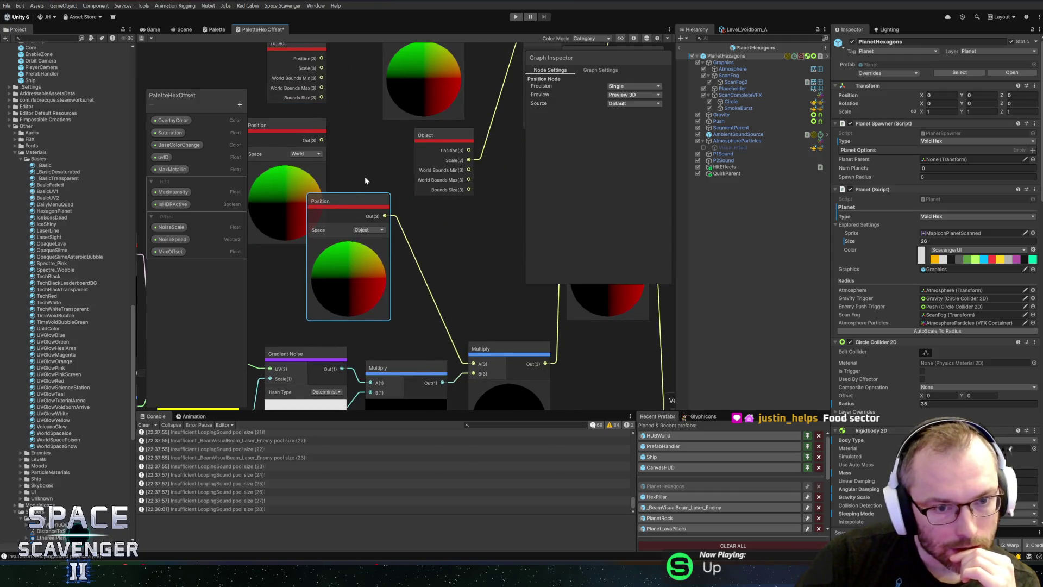
{"action": "left_click", "coordinate": [304, 163]}
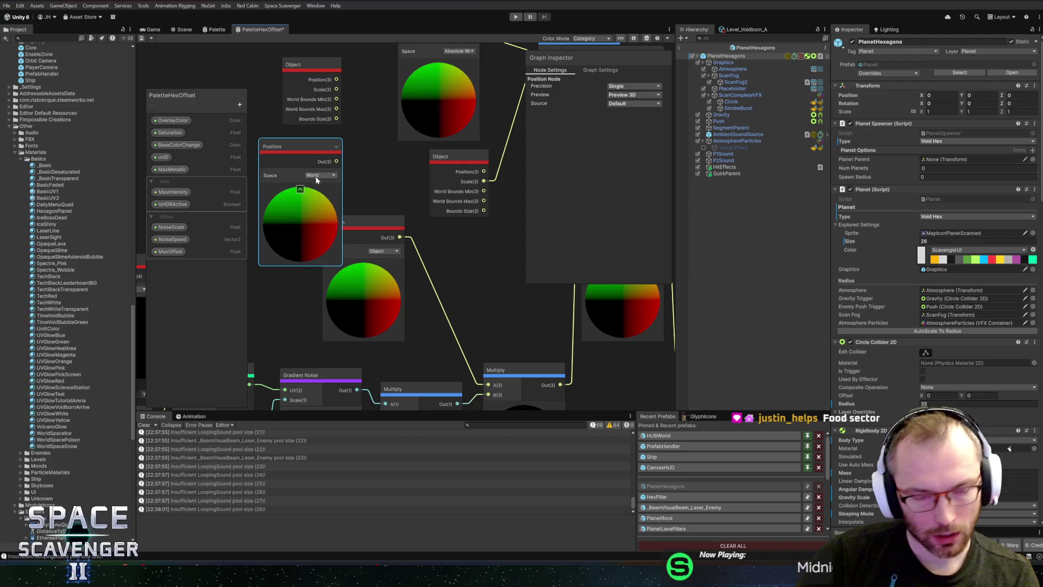
{"action": "key", "text": "Delete"}
{"action": "mouse_move", "coordinate": [363, 308]}
{"action": "left_mouse_down"}
{"action": "mouse_move", "coordinate": [334, 279]}
{"action": "mouse_move", "coordinate": [346, 276]}
{"action": "left_mouse_up"}
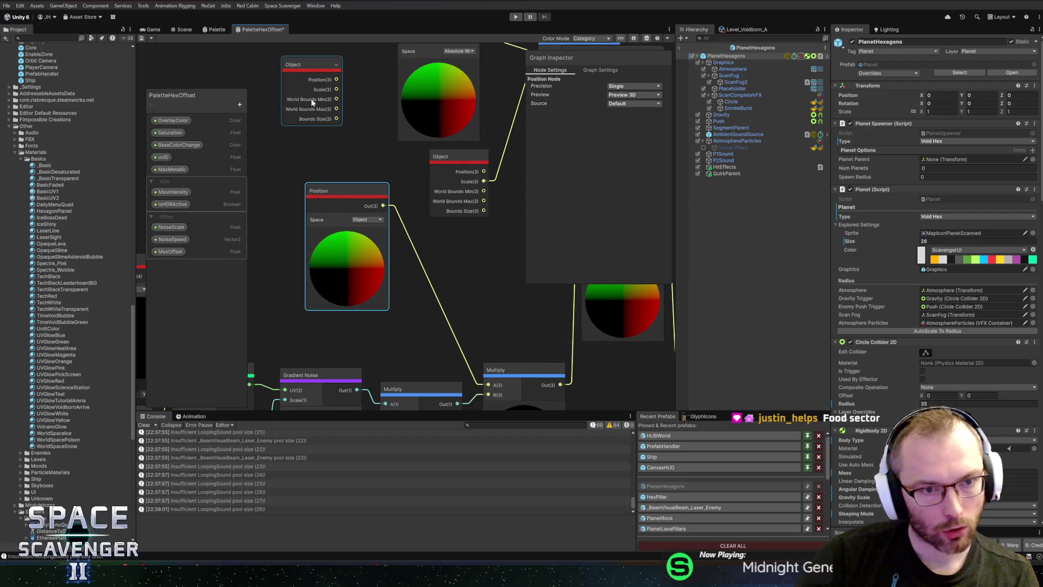
{"action": "left_click_drag", "start_coordinate": [319, 90], "coordinate": [338, 116]}
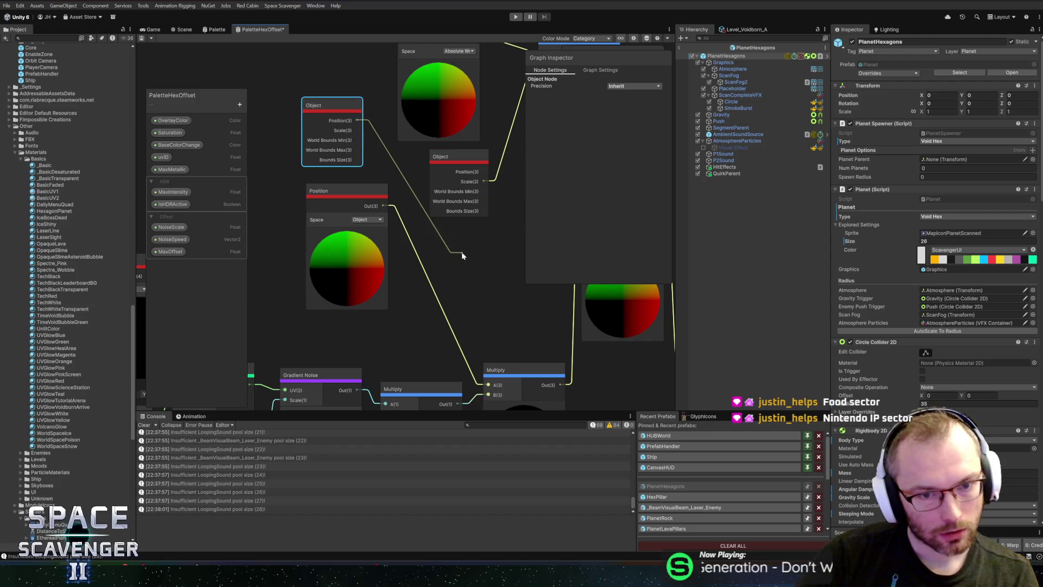
- Add a Subtract node (Object Position minus Position), feed it into Multiply B, and save
{"action": "key", "text": "space"}
{"action": "type", "text": "subtr"}
{"action": "key", "text": "Down"}
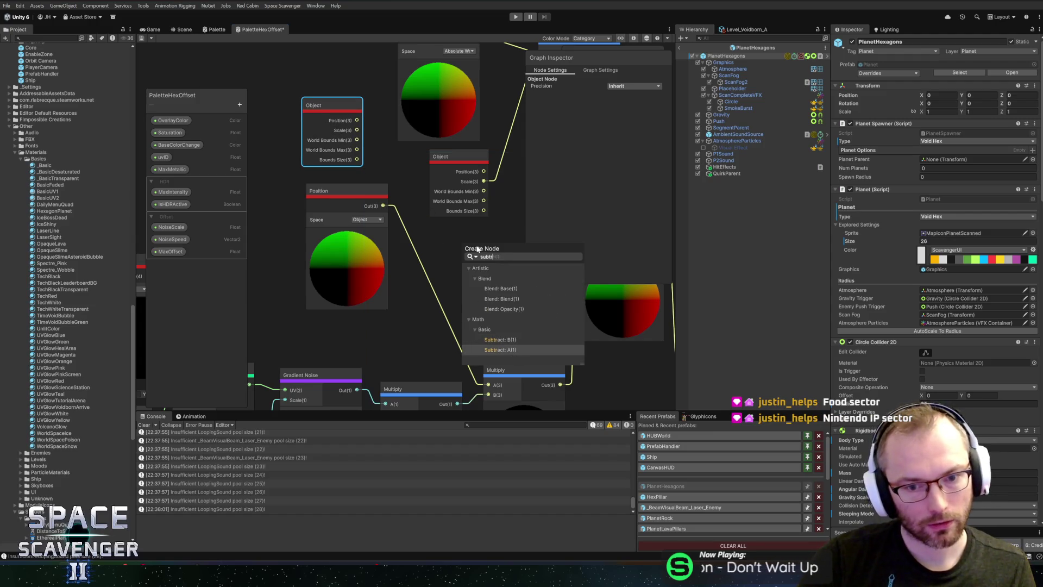
{"action": "key", "text": "Return"}
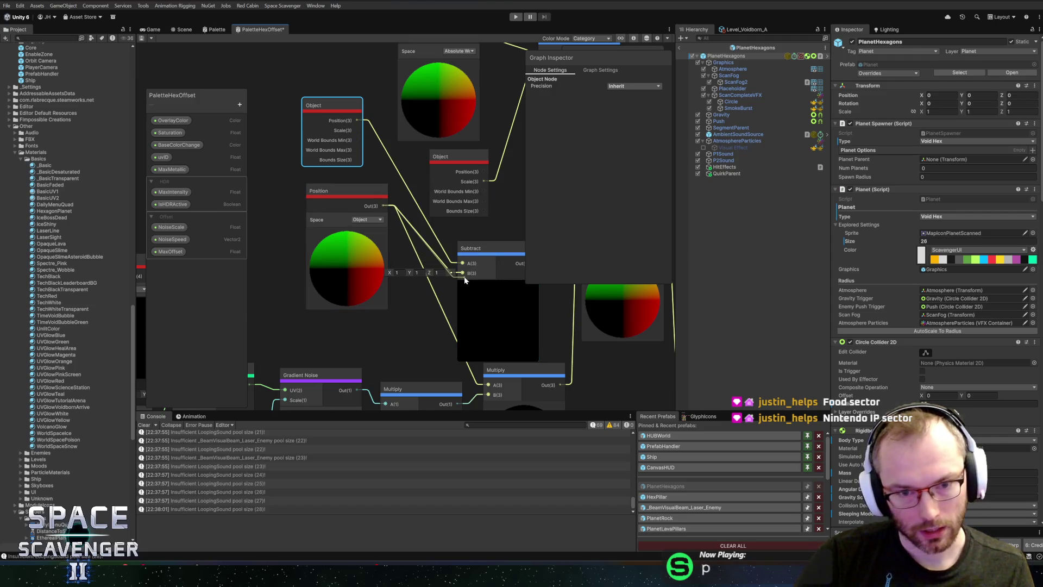
{"action": "left_click_drag", "start_coordinate": [465, 280], "coordinate": [463, 274]}
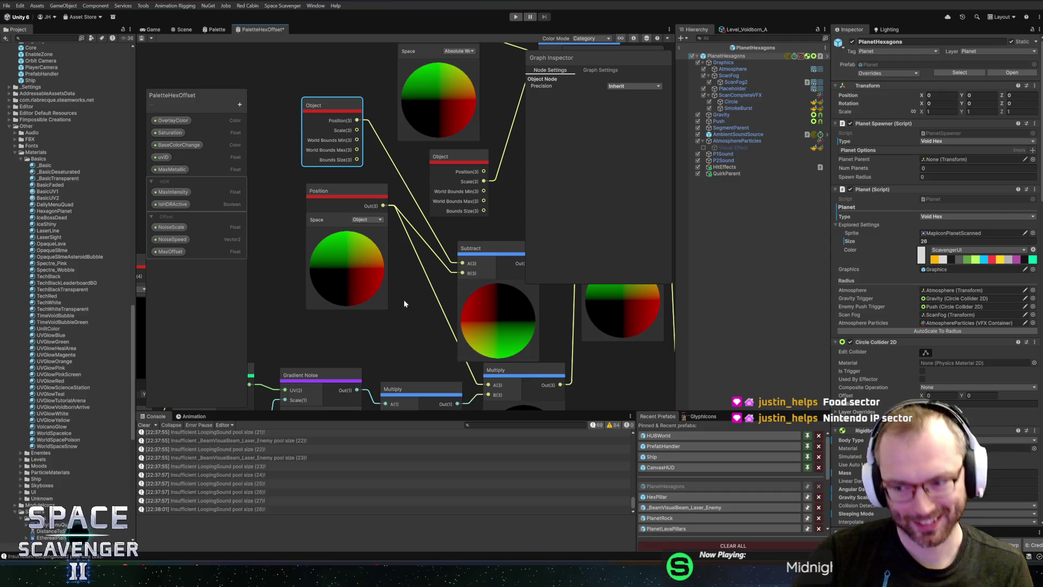
{"action": "left_click_drag", "start_coordinate": [333, 294], "coordinate": [285, 344]}
{"action": "left_click_drag", "start_coordinate": [320, 153], "coordinate": [298, 215]}
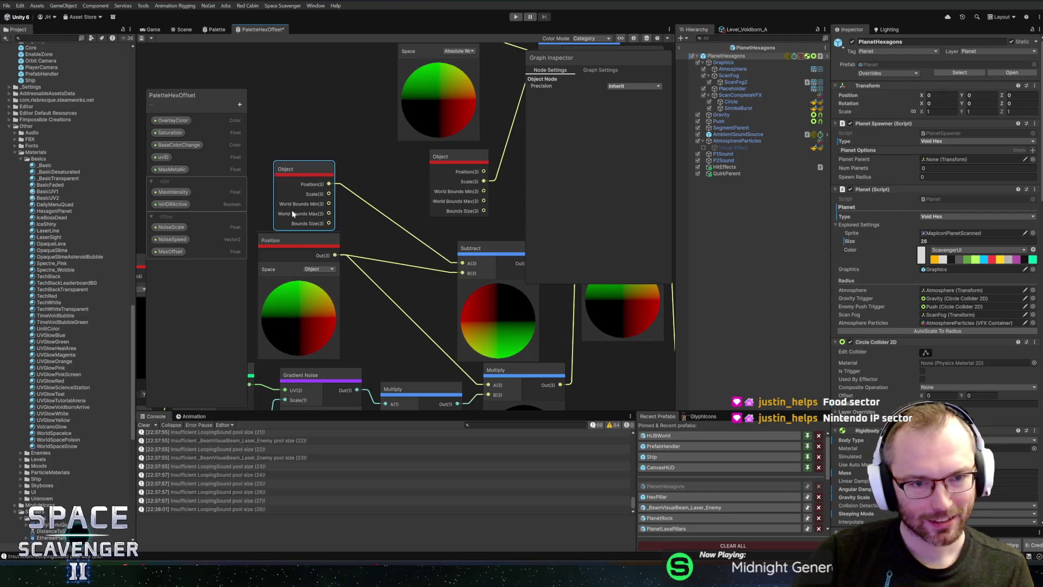
{"action": "mouse_move", "coordinate": [496, 303]}
{"action": "left_mouse_down"}
{"action": "mouse_move", "coordinate": [422, 298]}
{"action": "mouse_move", "coordinate": [448, 297]}
{"action": "left_mouse_up"}
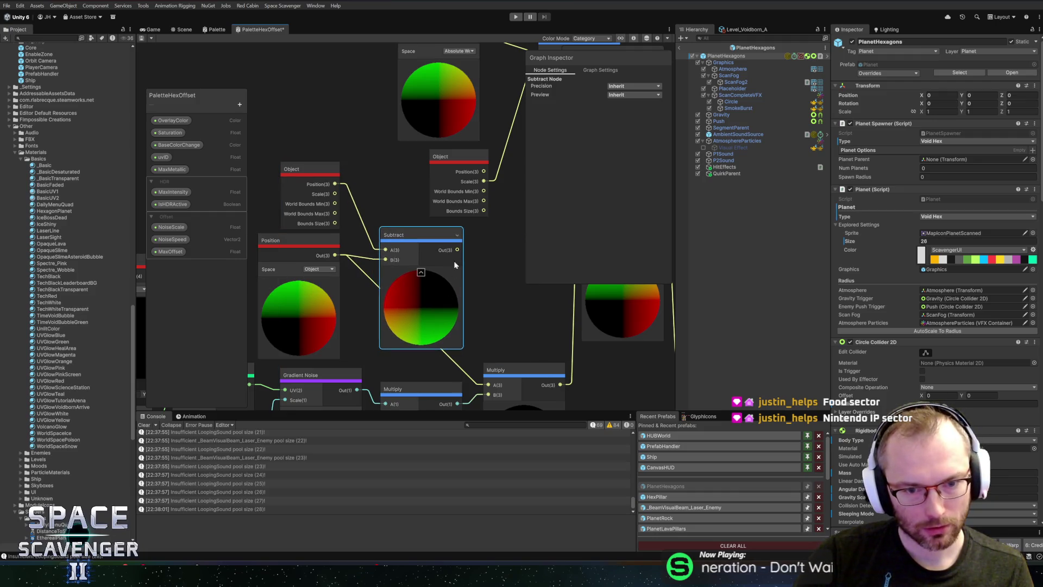
{"action": "left_click_drag", "start_coordinate": [458, 250], "coordinate": [489, 383]}
{"action": "left_click_drag", "start_coordinate": [385, 239], "coordinate": [336, 230]}
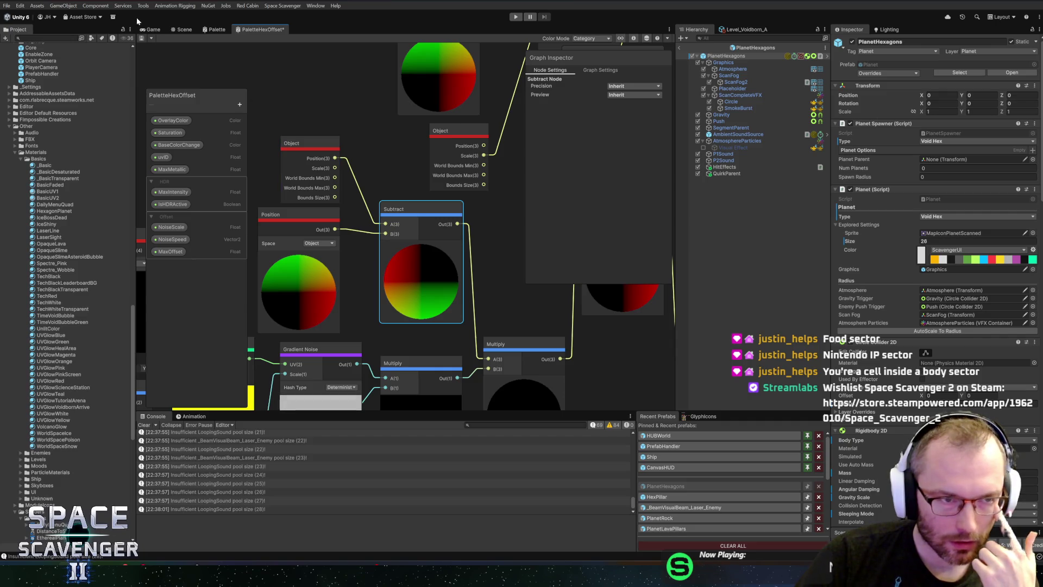
{"action": "left_click", "coordinate": [144, 38]}
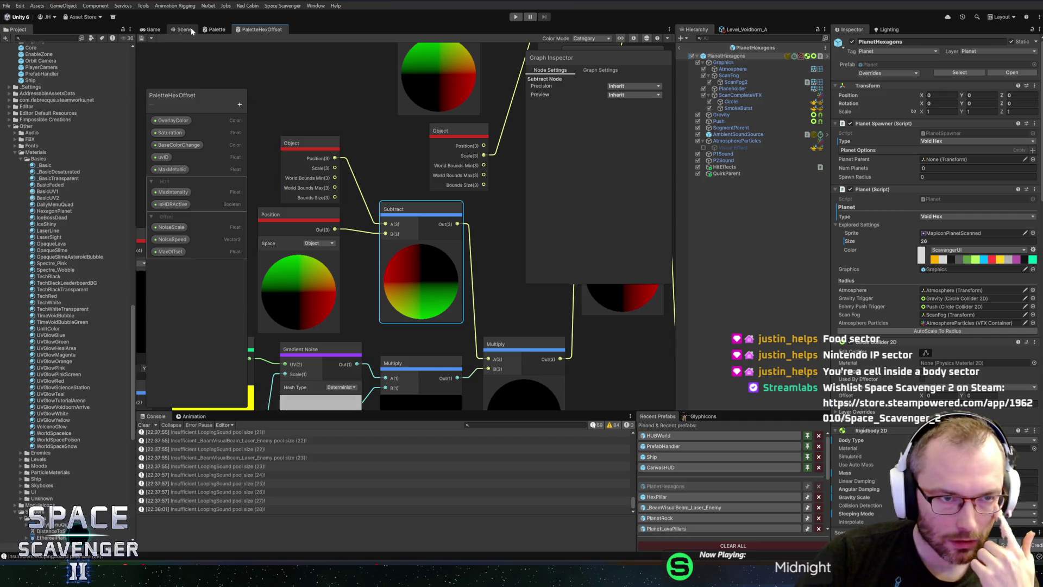
- In the Scene, test-drag the planet along X, then set its Position X back to 0
{"action": "left_click", "coordinate": [185, 29]}
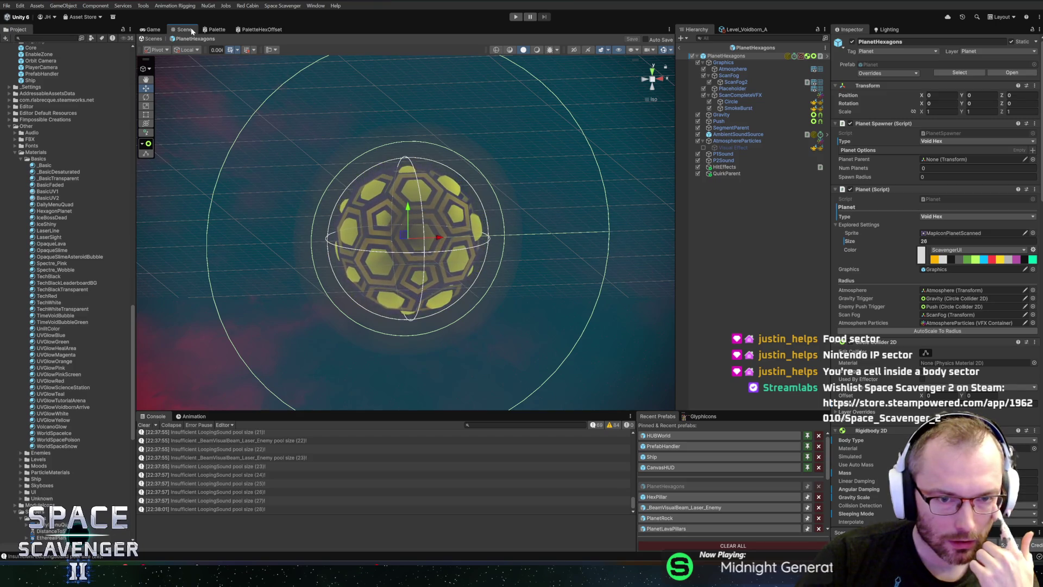
{"action": "left_click_drag", "start_coordinate": [439, 238], "coordinate": [492, 239]}
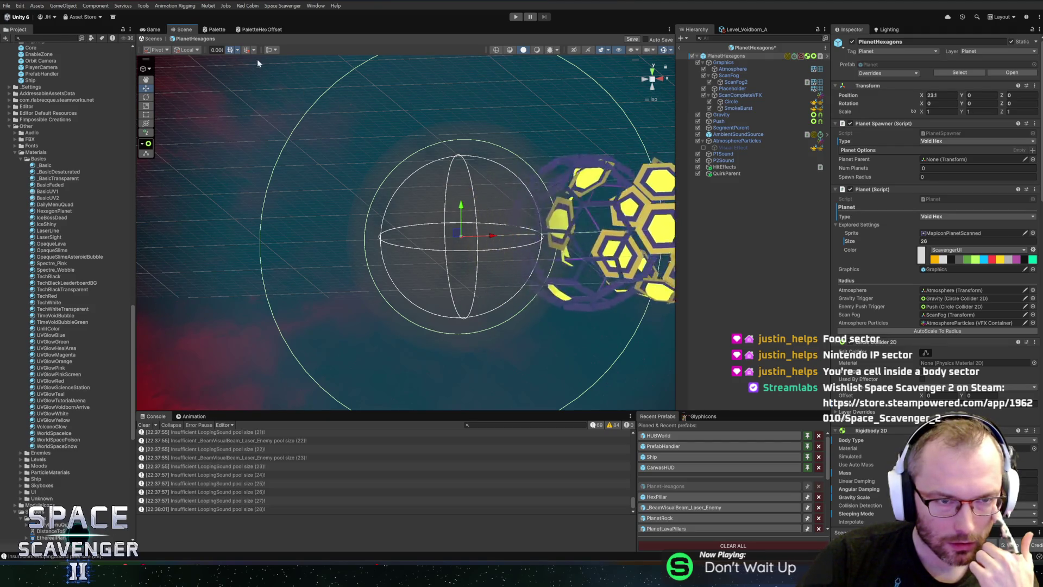
{"action": "left_click", "coordinate": [940, 95]}
{"action": "type", "text": "0"}
{"action": "key", "text": "Return"}
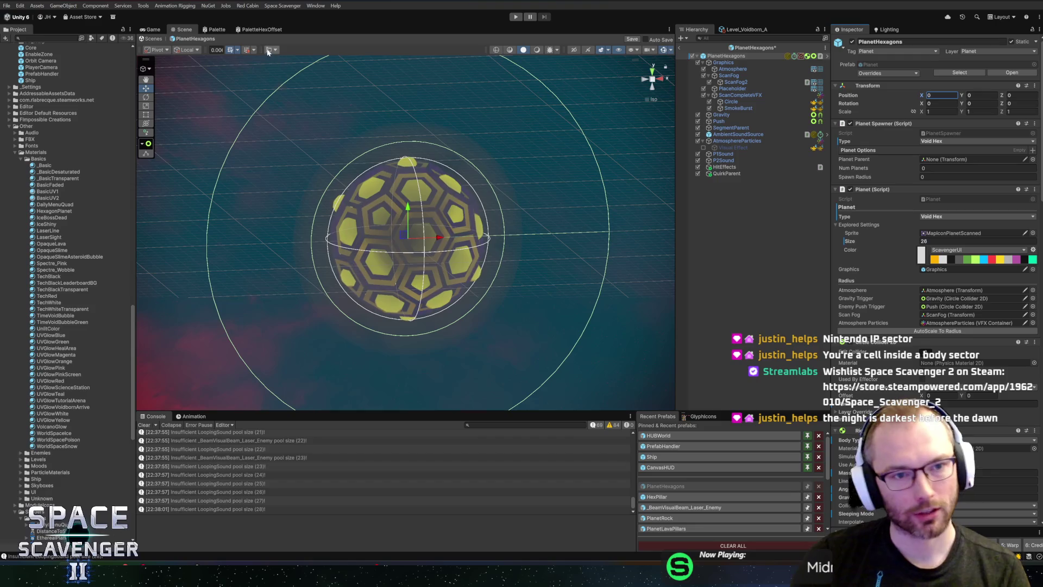
- Preview the planet in the Game view, then reopen the PaletteHexOffset shader graph
{"action": "left_click", "coordinate": [152, 30]}
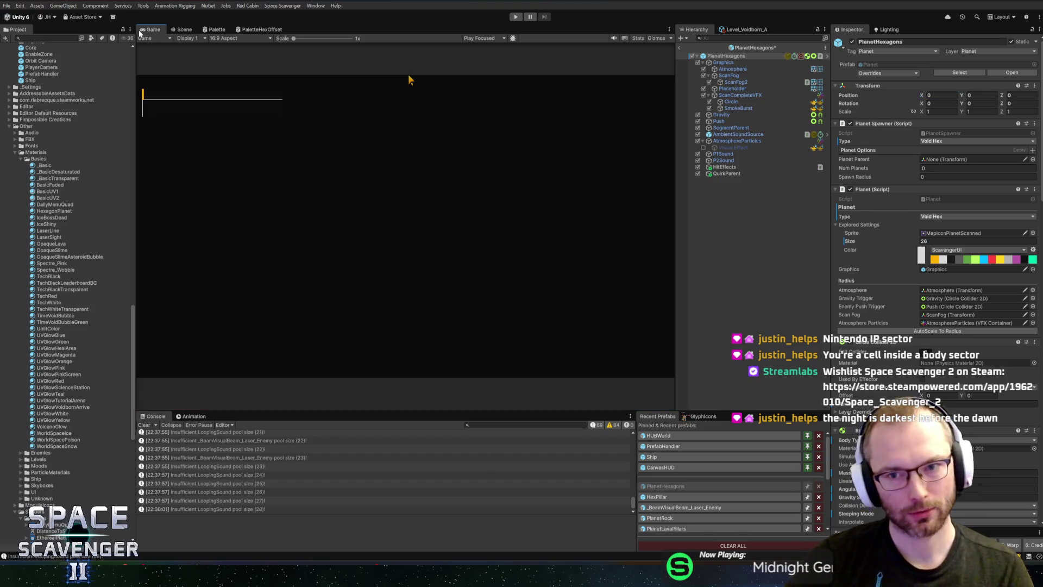
{"action": "left_click", "coordinate": [184, 30]}
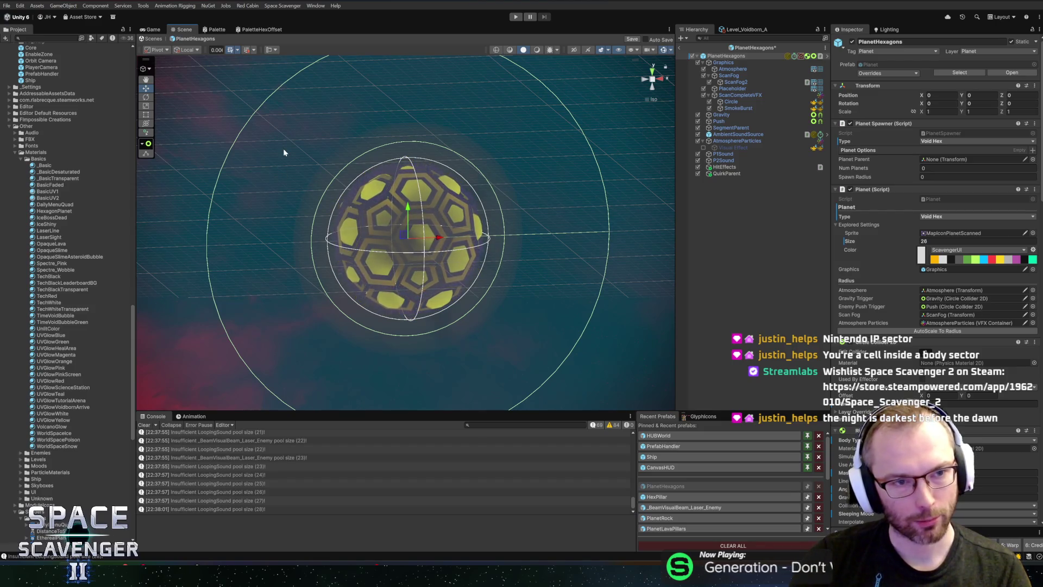
{"action": "left_click", "coordinate": [260, 30]}
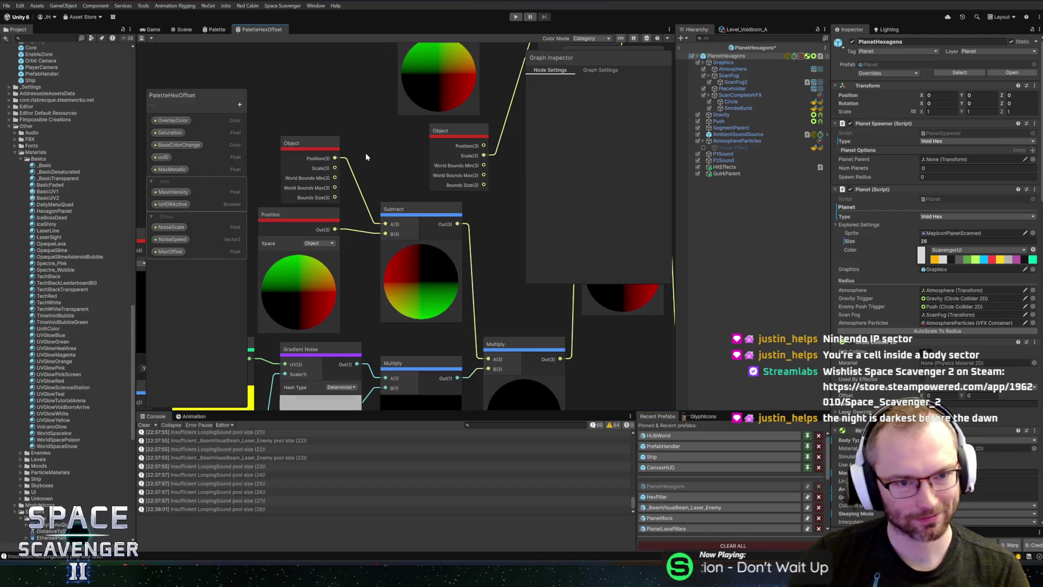
- Wire vertex Position into Subtract A and Object Position into Subtract B, save, and view the Scene
{"action": "mouse_move", "coordinate": [334, 230]}
{"action": "left_mouse_down"}
{"action": "mouse_move", "coordinate": [397, 218]}
{"action": "mouse_move", "coordinate": [386, 224]}
{"action": "left_mouse_up"}
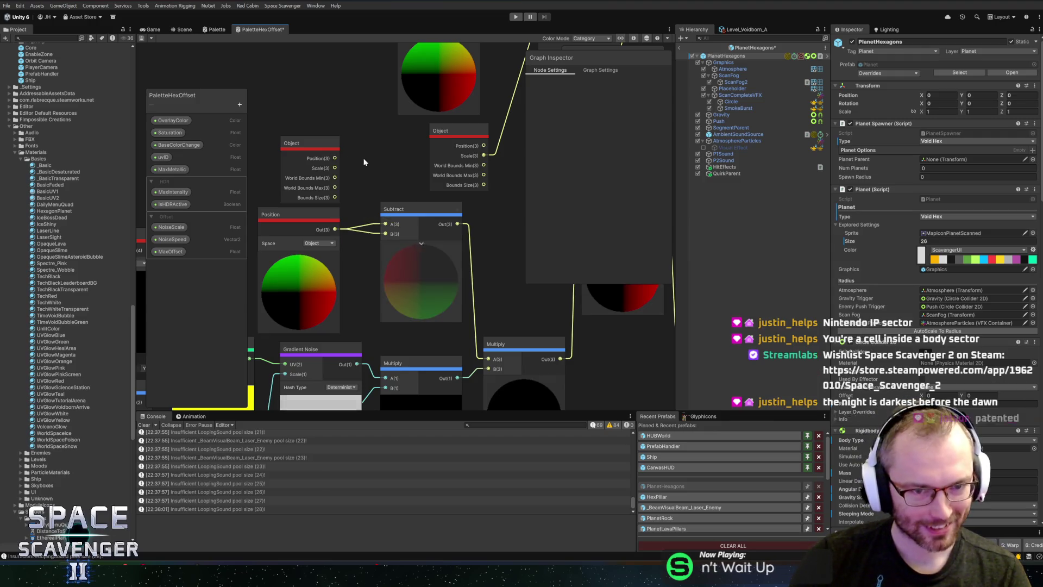
{"action": "left_click_drag", "start_coordinate": [336, 158], "coordinate": [384, 233]}
{"action": "left_click", "coordinate": [140, 39]}
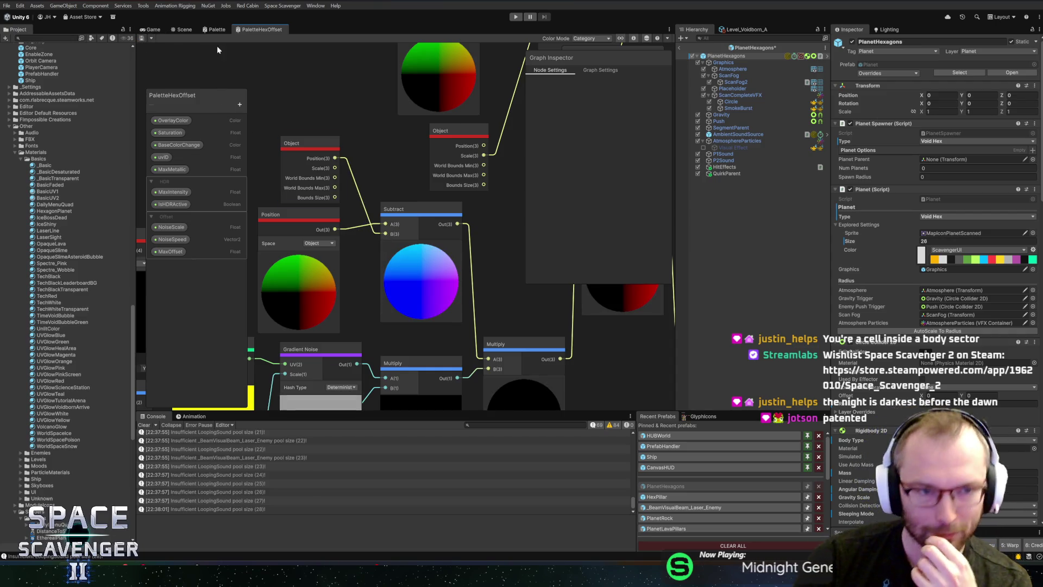
{"action": "left_click", "coordinate": [185, 30]}
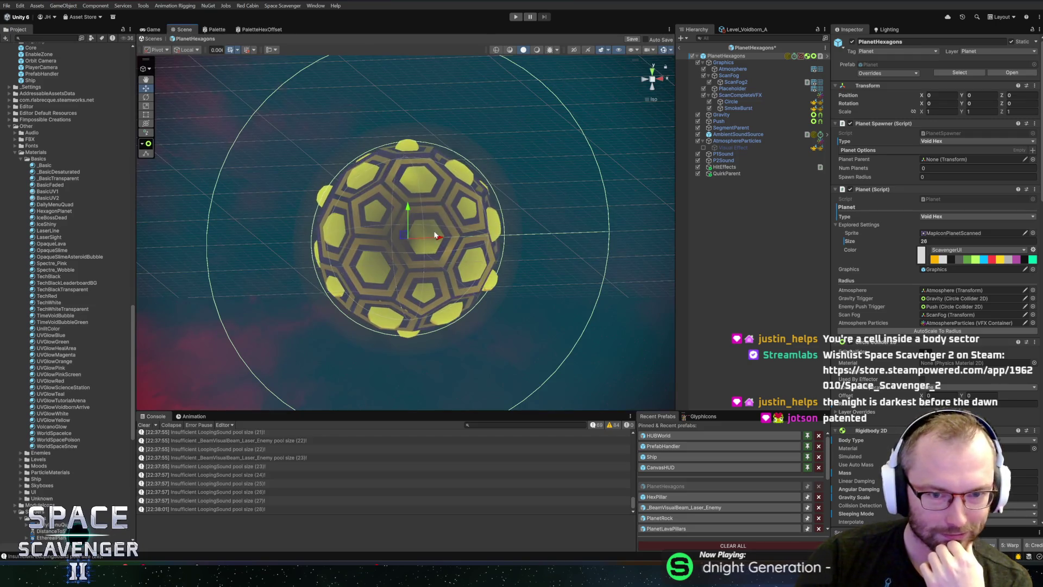
- Test-drag the planet along X, undo it back to the origin, and reopen PaletteHexOffset
{"action": "left_click_drag", "start_coordinate": [439, 239], "coordinate": [511, 243]}
{"action": "key", "text": "ctrl+z"}
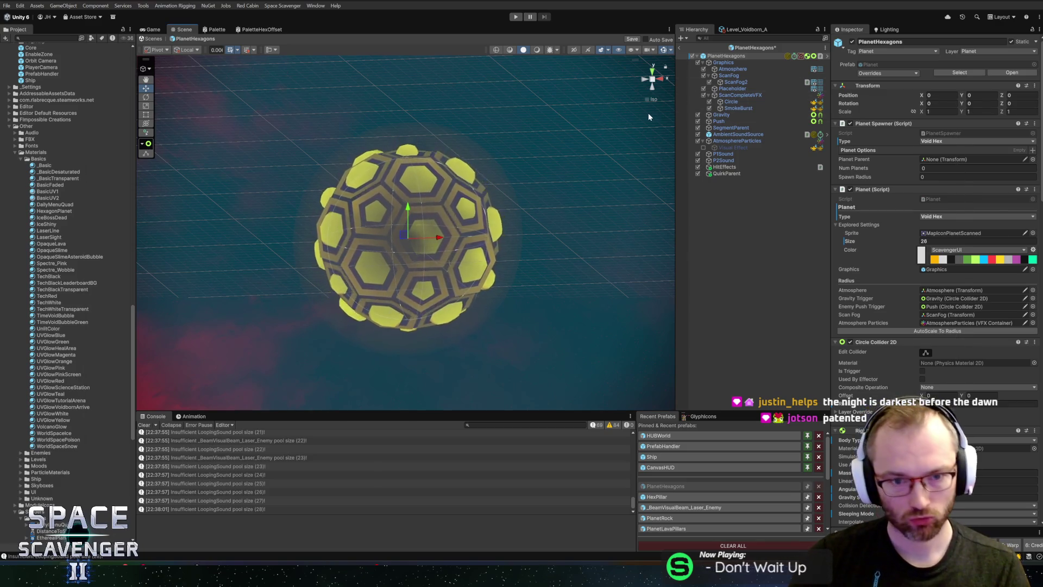
{"action": "key", "text": "alt+Tab"}
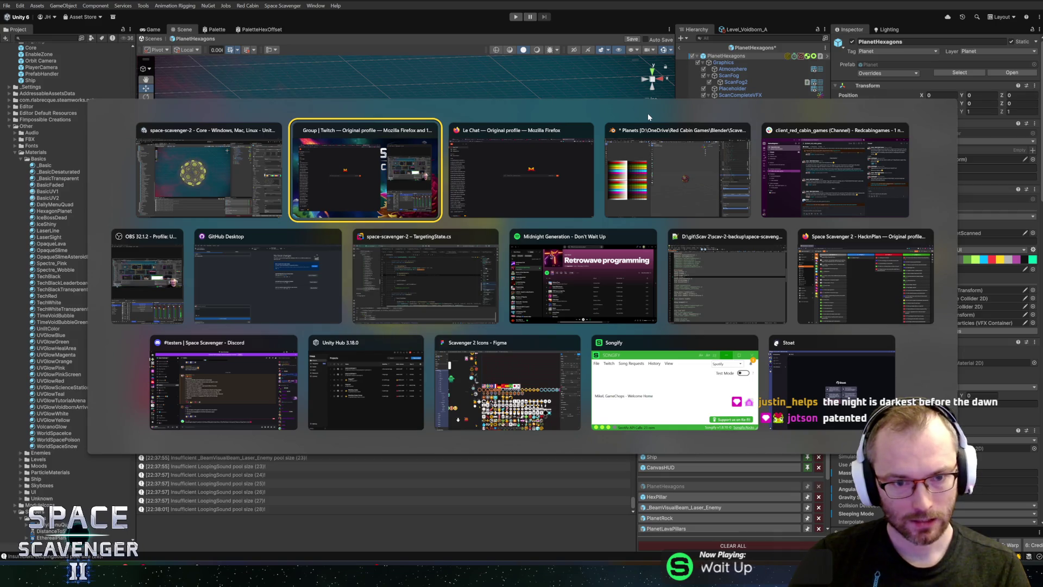
{"action": "key", "text": "alt+shift+Tab"}
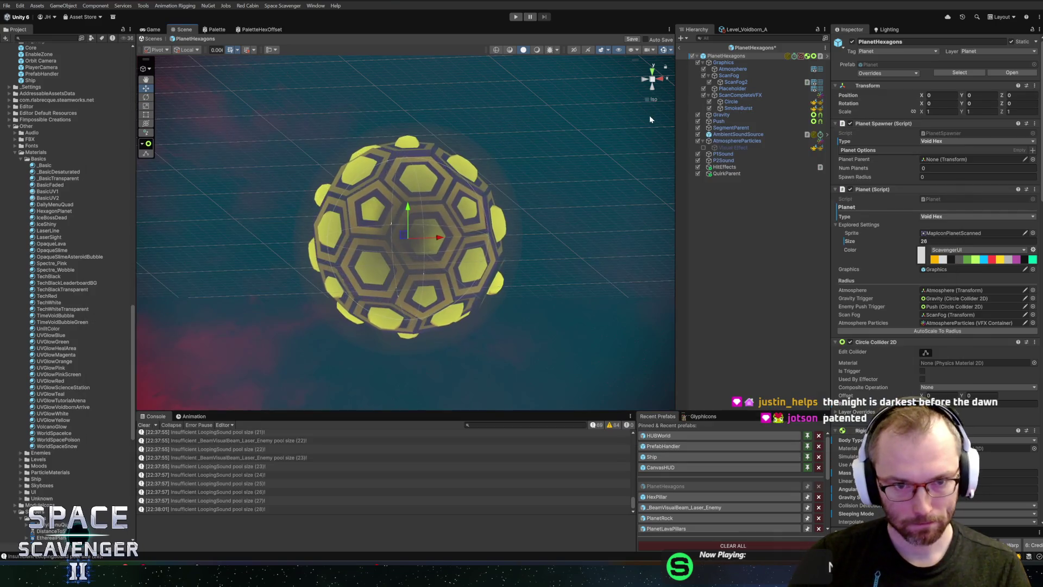
{"action": "key", "text": "alt+Tab"}
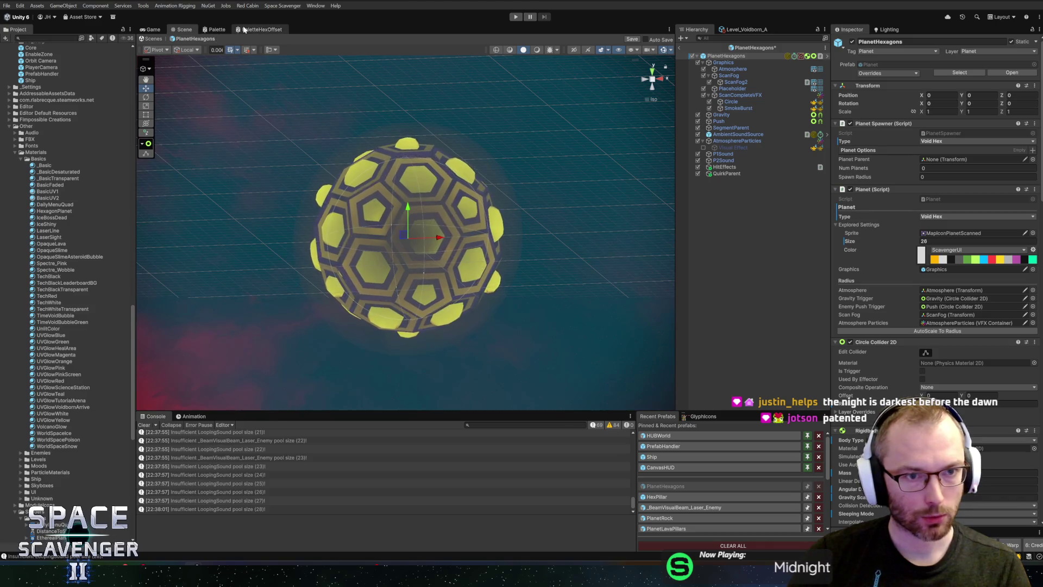
{"action": "left_click", "coordinate": [259, 29]}
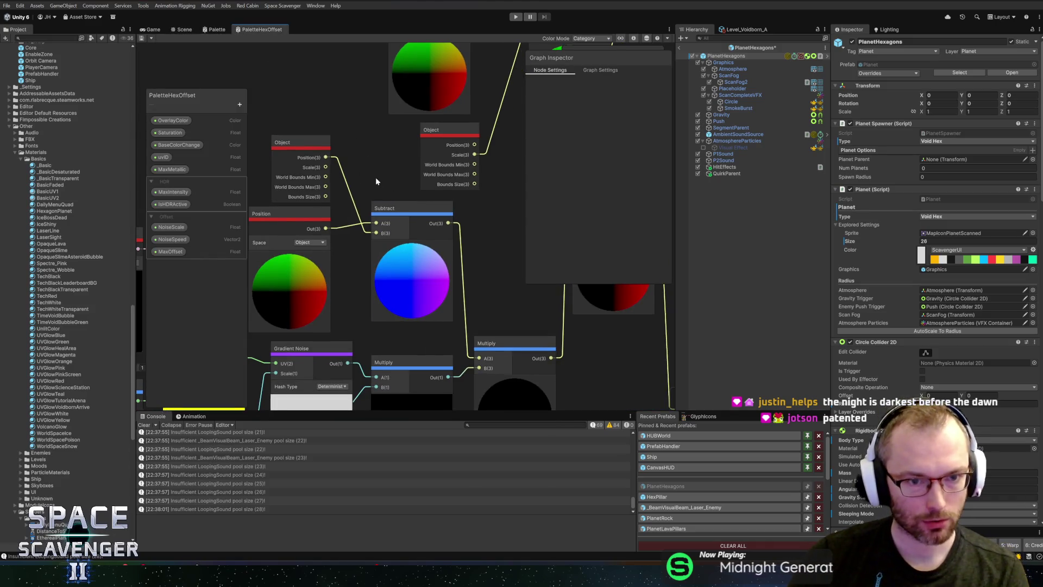
- Replace the old Subtract with a new Subtract fed by Add's output and wired into Vertex Position
{"action": "mouse_move", "coordinate": [326, 228]}
{"action": "left_mouse_down"}
{"action": "mouse_move", "coordinate": [421, 331]}
{"action": "mouse_move", "coordinate": [478, 358]}
{"action": "left_mouse_up"}
{"action": "left_click", "coordinate": [410, 224]}
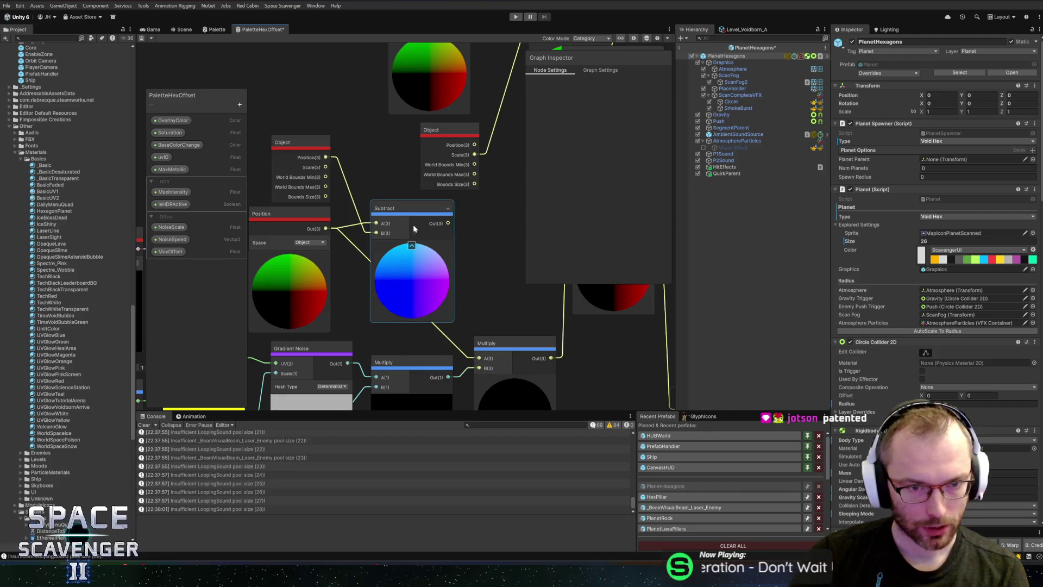
{"action": "key", "text": "Delete"}
{"action": "mouse_move", "coordinate": [298, 143]}
{"action": "left_mouse_down"}
{"action": "mouse_move", "coordinate": [439, 265]}
{"action": "mouse_move", "coordinate": [249, 245]}
{"action": "mouse_move", "coordinate": [311, 215]}
{"action": "left_mouse_up"}
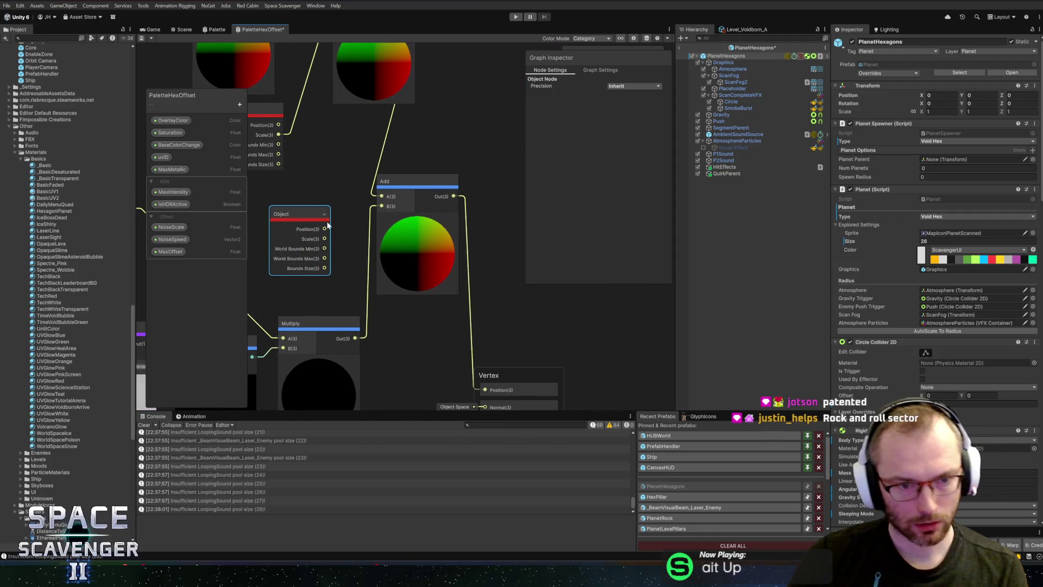
{"action": "left_click_drag", "start_coordinate": [472, 265], "coordinate": [494, 256]}
{"action": "type", "text": "subtr"}
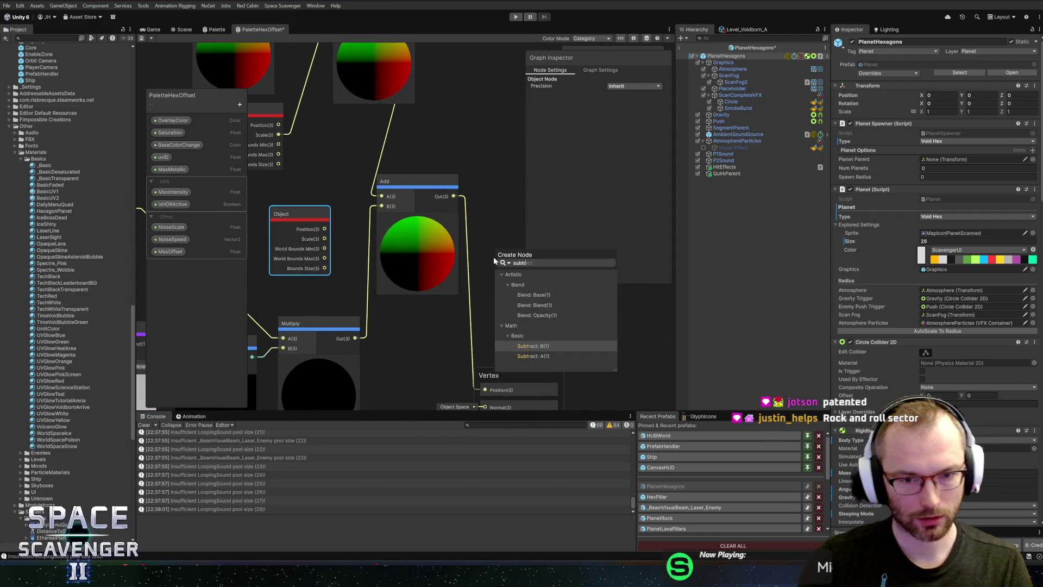
{"action": "key", "text": "Return"}
{"action": "left_click_drag", "start_coordinate": [453, 197], "coordinate": [496, 259]}
{"action": "left_click_drag", "start_coordinate": [571, 263], "coordinate": [463, 221]}
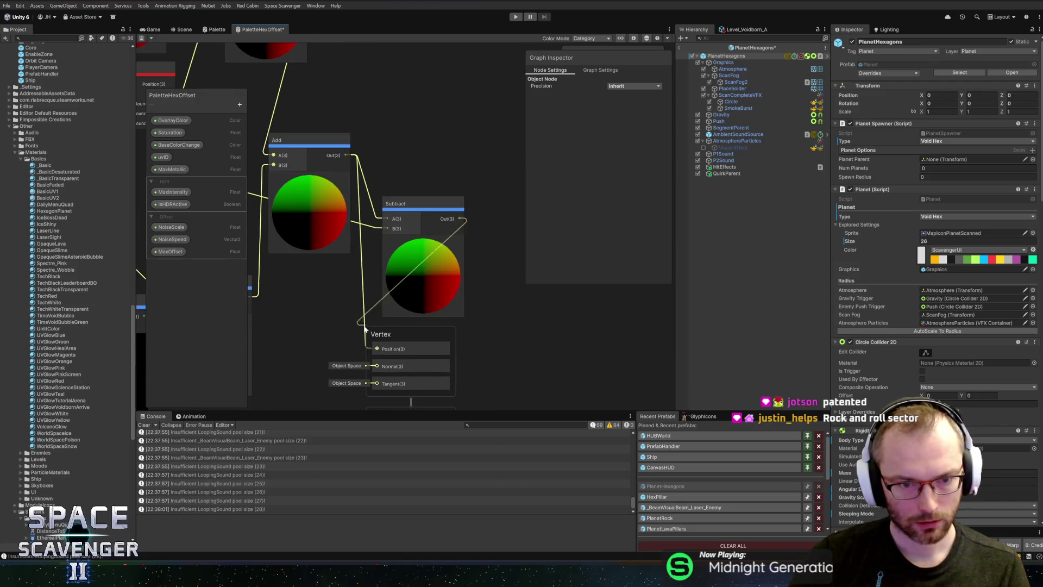
{"action": "left_click_drag", "start_coordinate": [373, 347], "coordinate": [376, 348]}
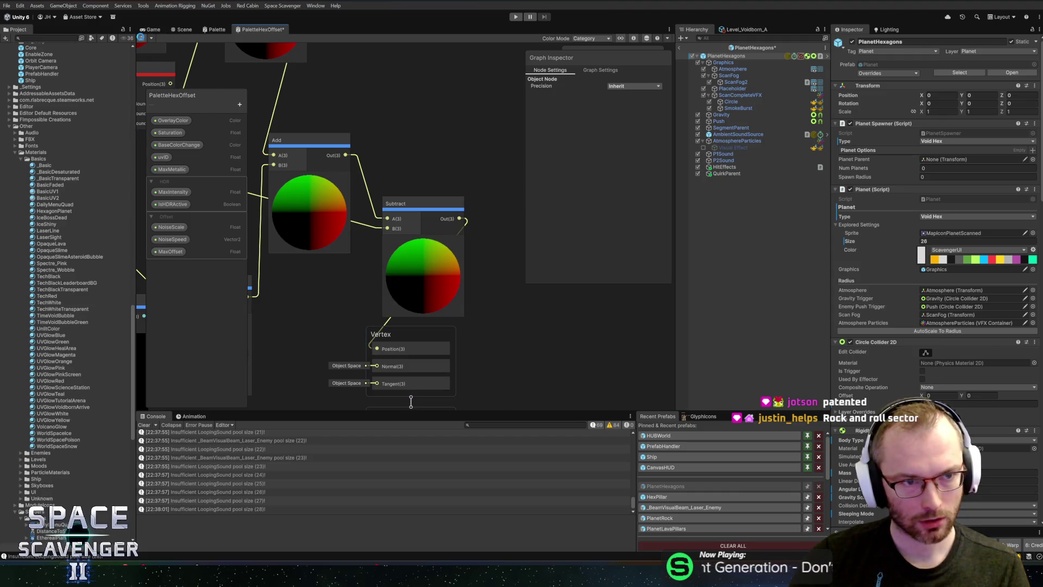
- Nudge the planet slightly along X, check the Game view, and return to the graph
{"action": "left_click", "coordinate": [177, 31]}
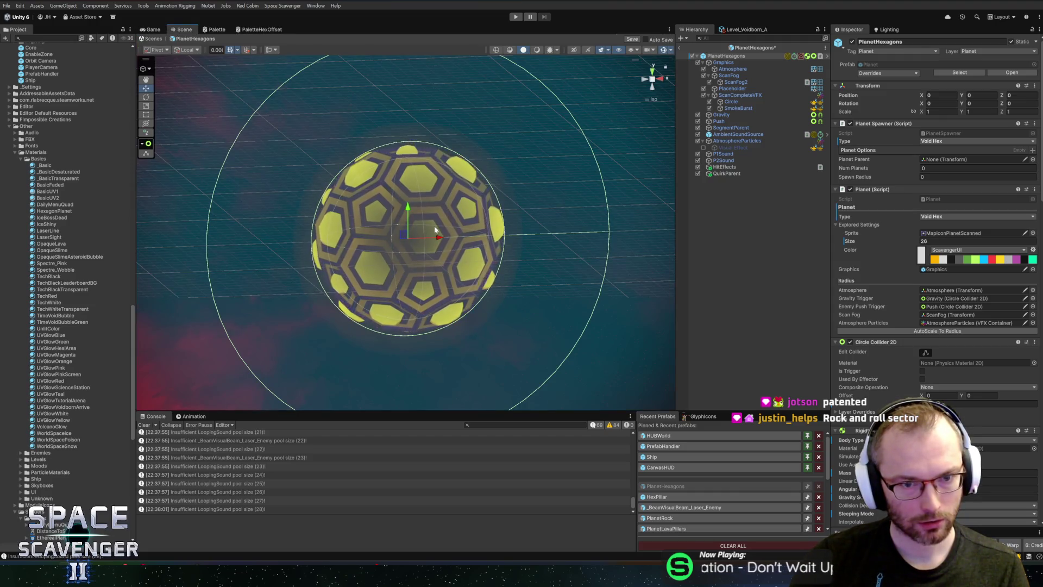
{"action": "left_click_drag", "start_coordinate": [426, 238], "coordinate": [442, 235]}
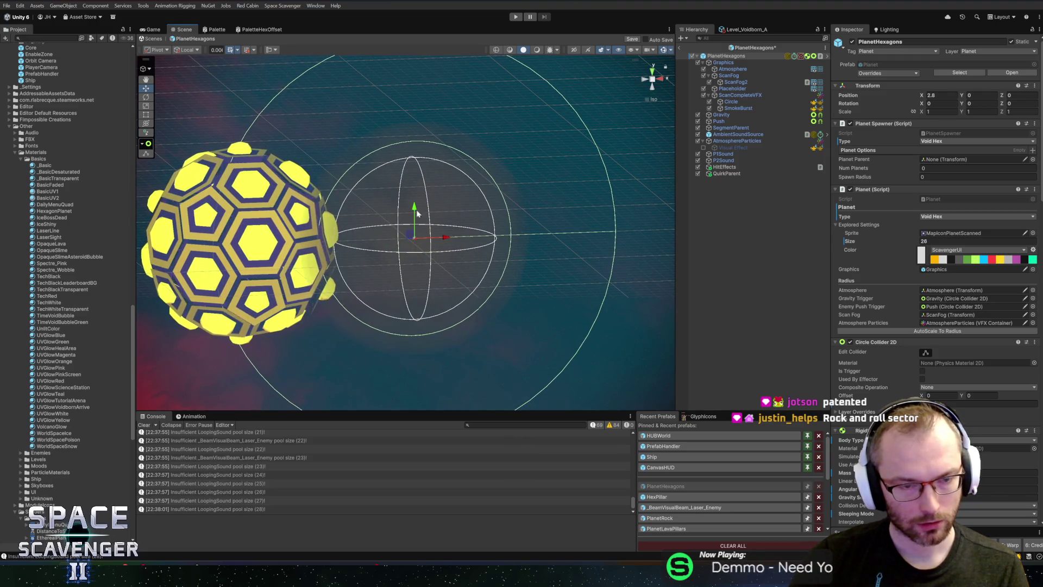
{"action": "left_click", "coordinate": [160, 30]}
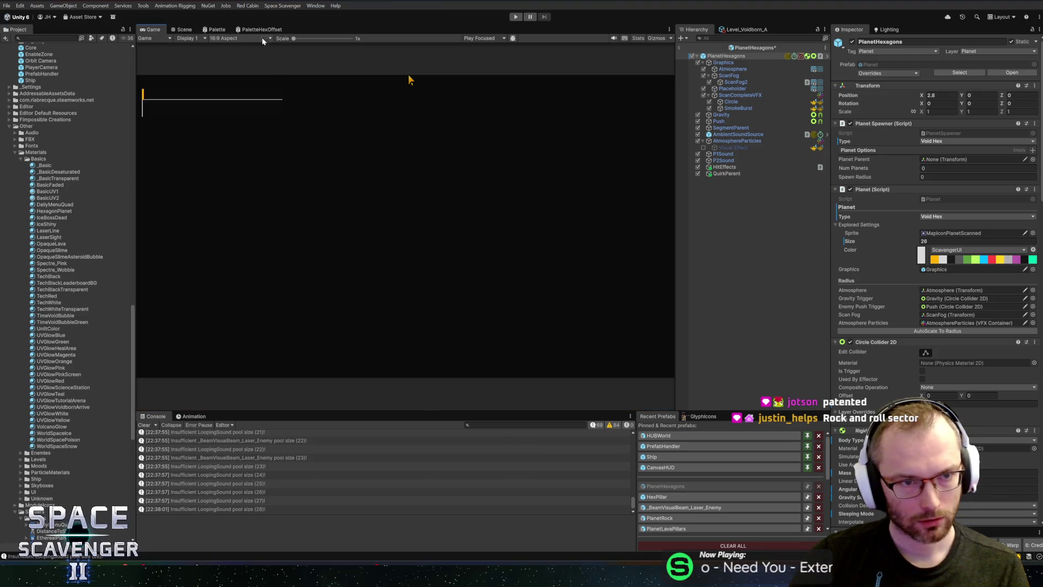
{"action": "left_click", "coordinate": [262, 30]}
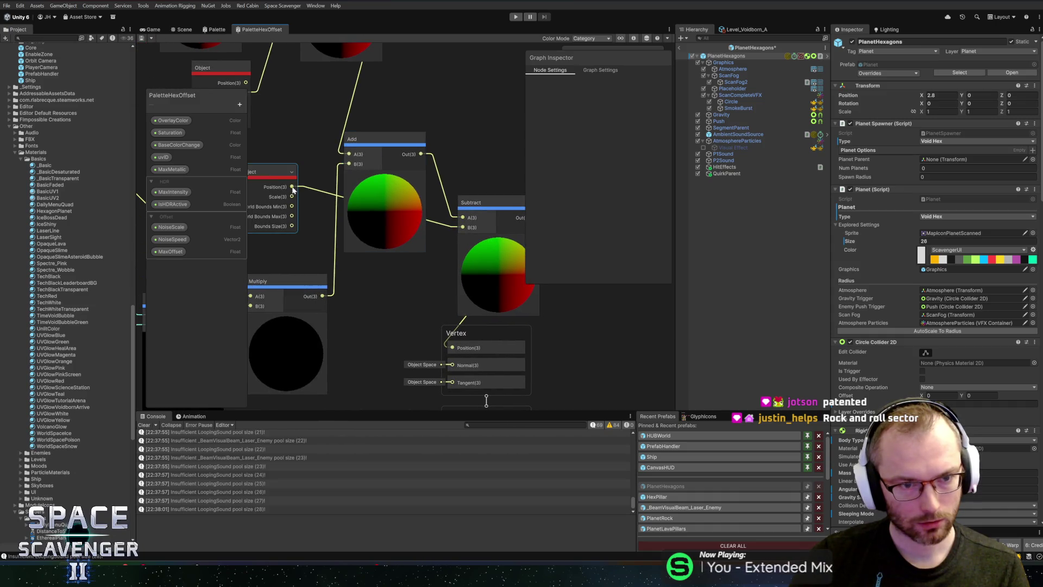
- Connect Add's output to Subtract A and Object Position to Subtract B, then check the Scene
{"action": "left_click_drag", "start_coordinate": [472, 222], "coordinate": [463, 227]}
{"action": "left_click_drag", "start_coordinate": [421, 154], "coordinate": [462, 217]}
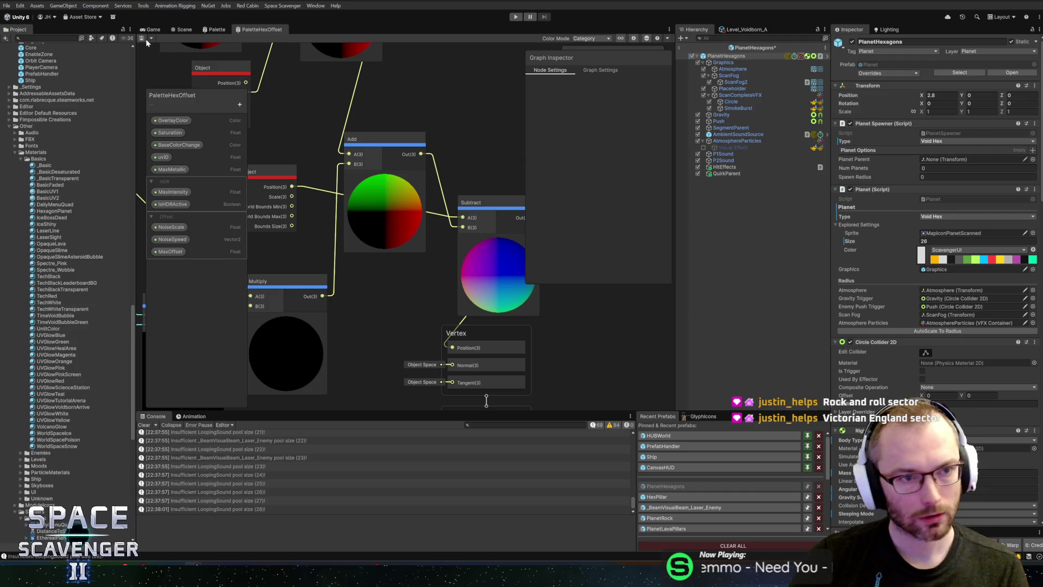
{"action": "left_click", "coordinate": [385, 146]}
{"action": "left_click_drag", "start_coordinate": [432, 146], "coordinate": [367, 122]}
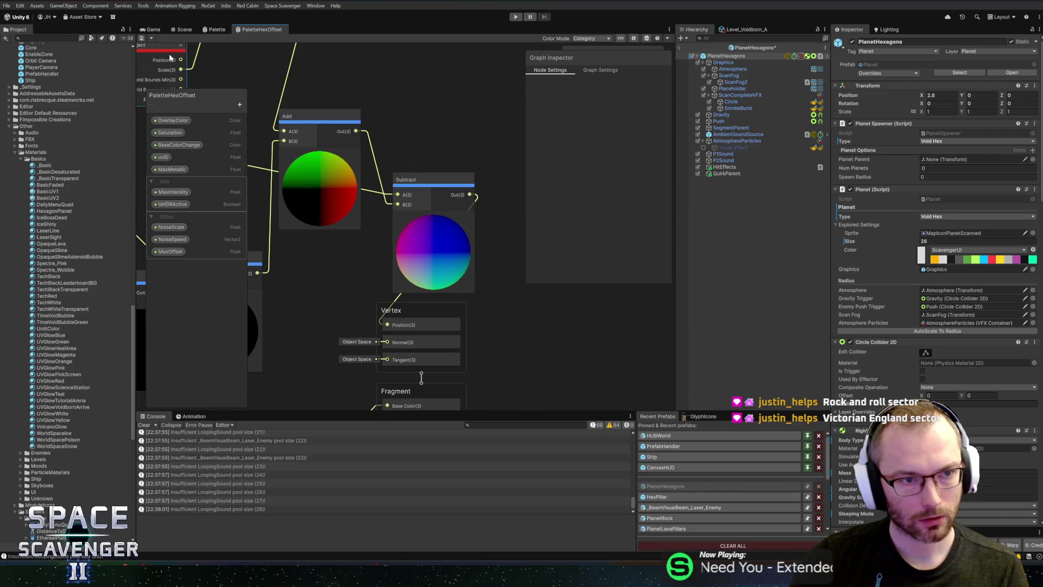
{"action": "left_click", "coordinate": [184, 29]}
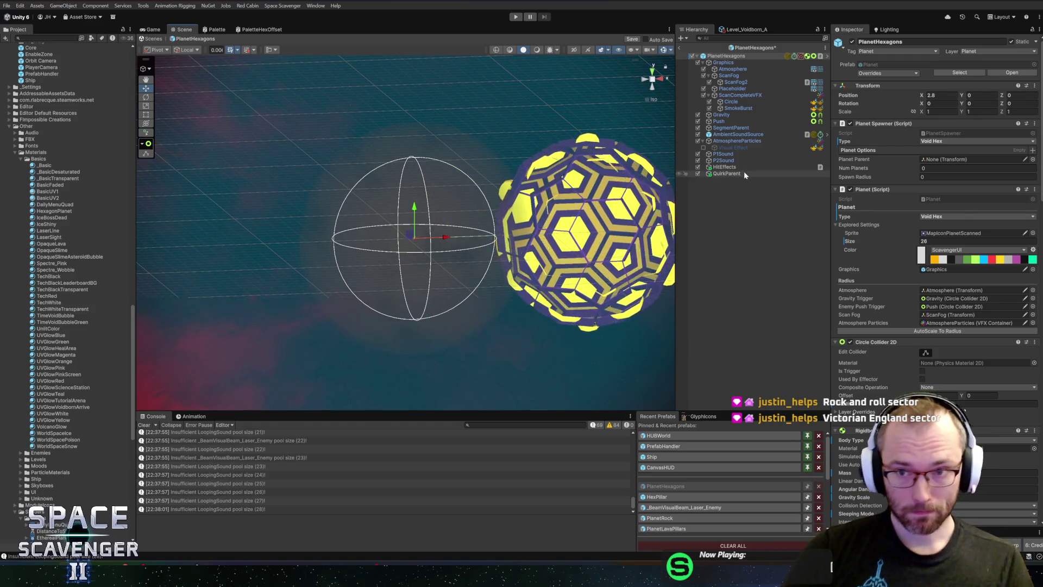
- Pan and zoom the PaletteHexOffset graph to inspect the Add and Subtract nodes, selecting Subtract
{"action": "left_click", "coordinate": [262, 29]}
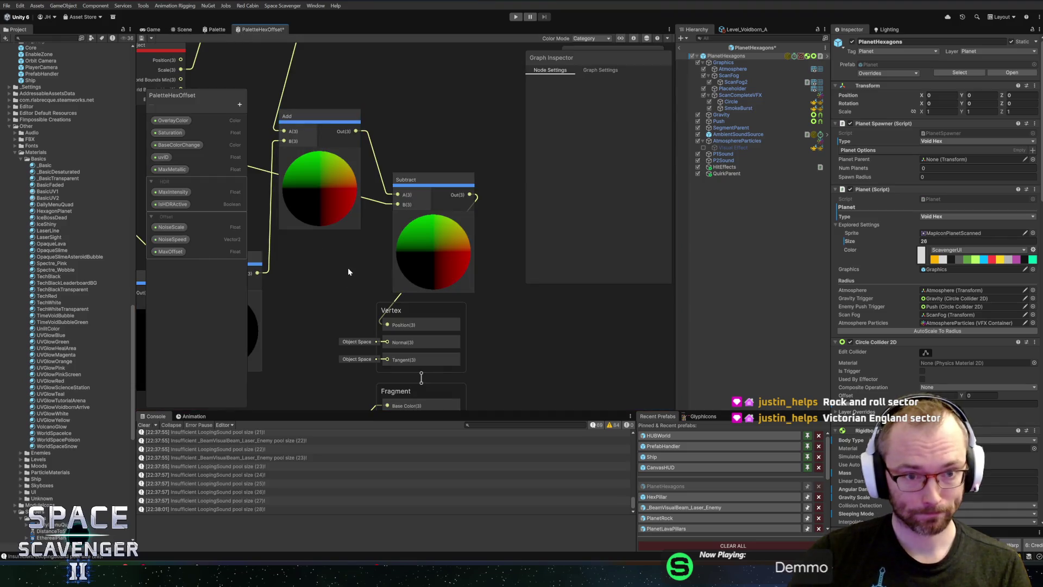
{"action": "mouse_move", "coordinate": [347, 272]}
{"action": "left_mouse_down"}
{"action": "mouse_move", "coordinate": [335, 278]}
{"action": "mouse_move", "coordinate": [387, 285]}
{"action": "left_mouse_up"}
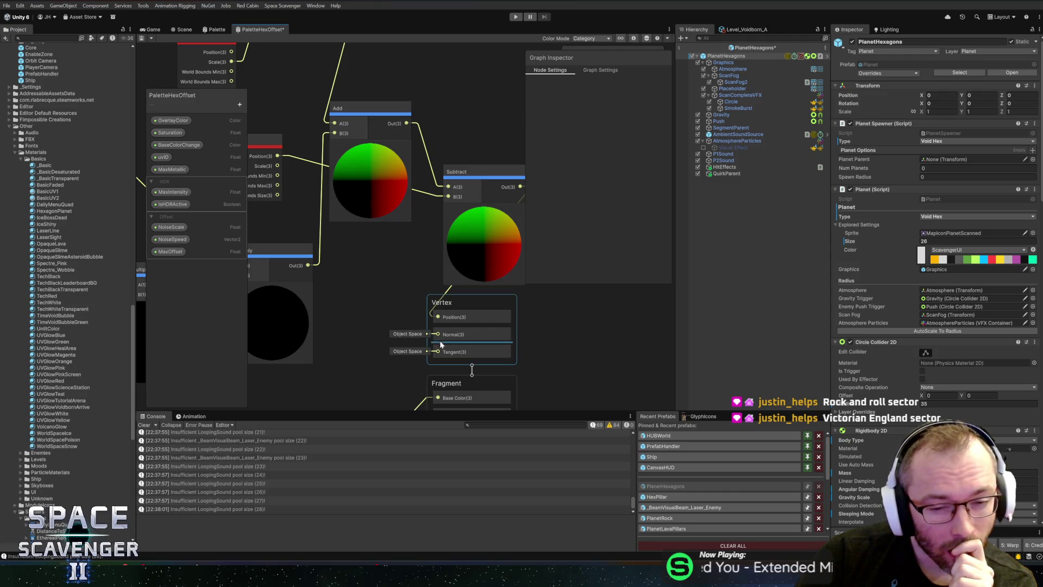
{"action": "scroll", "coordinate": [359, 273], "scroll_direction": "down", "scroll_amount": 5}
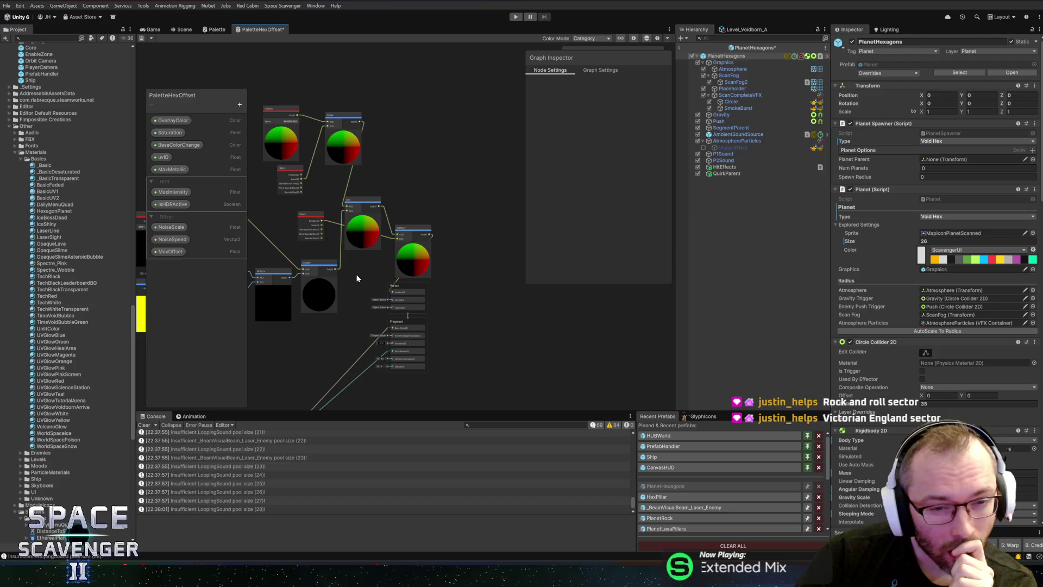
{"action": "scroll", "coordinate": [356, 274], "scroll_direction": "up", "scroll_amount": 6}
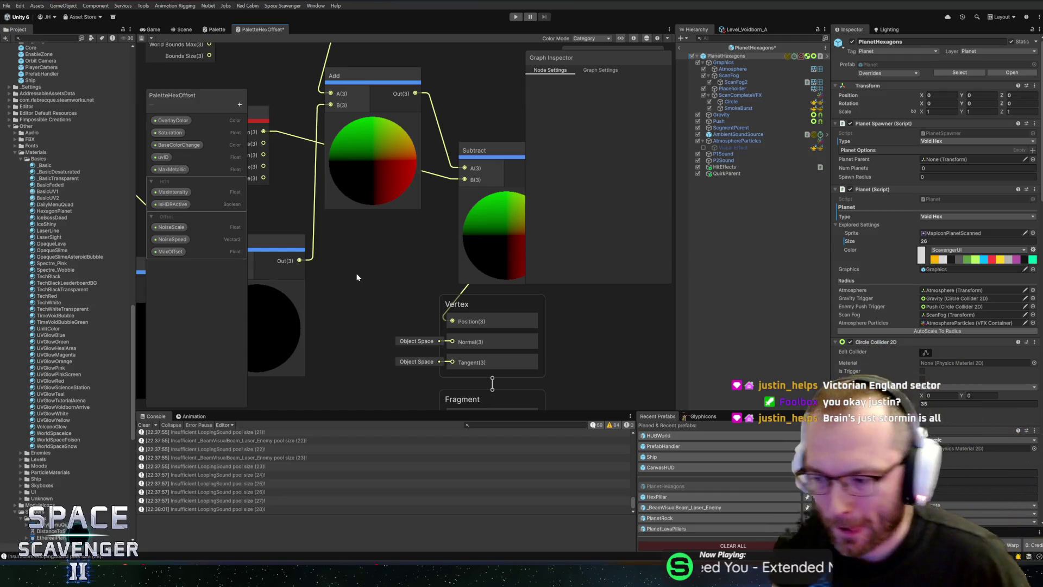
{"action": "left_click", "coordinate": [484, 187]}
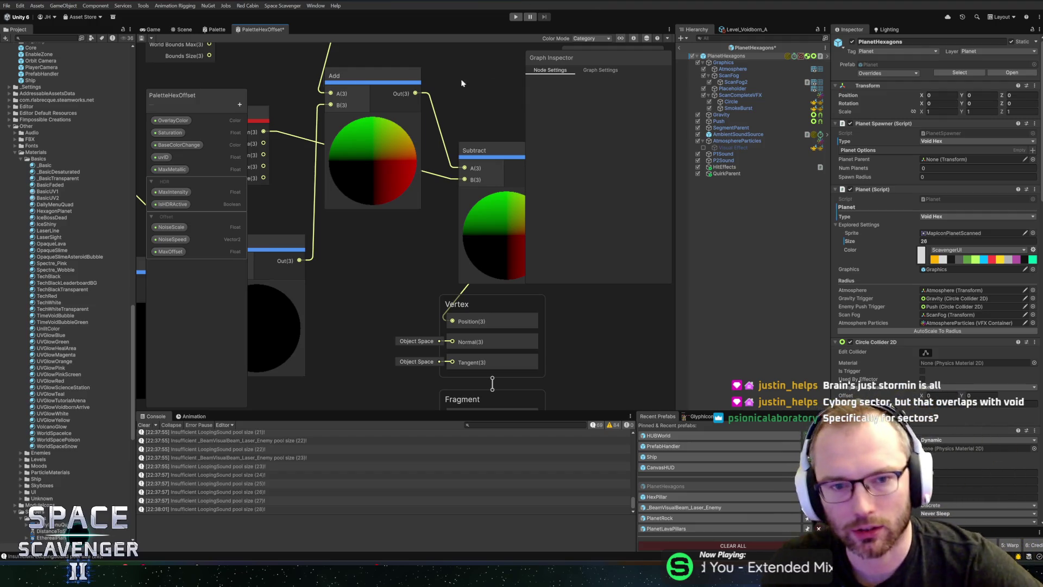
{"action": "scroll", "coordinate": [392, 175], "scroll_direction": "down", "scroll_amount": 5}
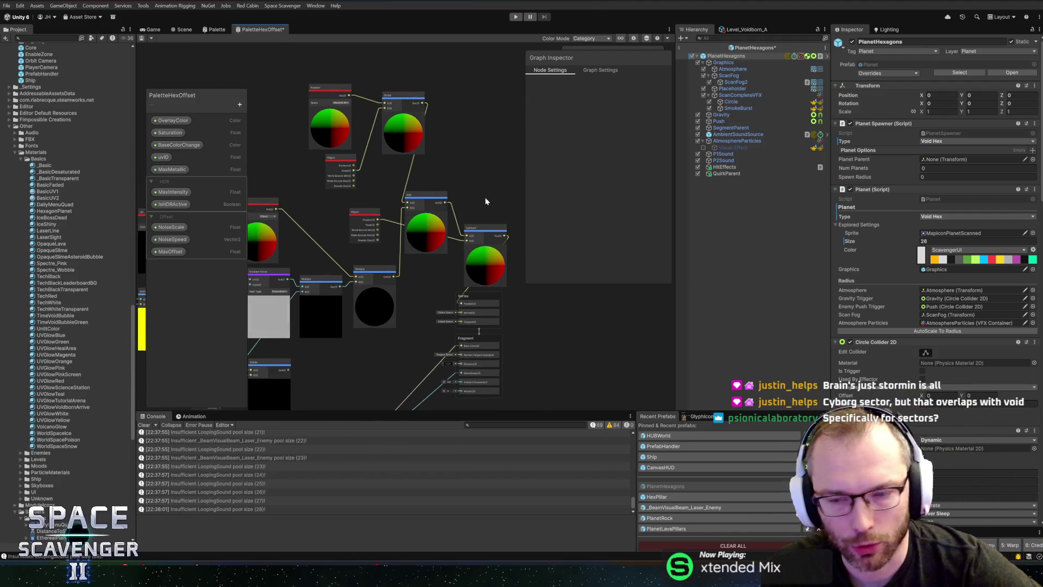
- Move the Divide, Position and Object nodes further left to tidy the graph layout
{"action": "mouse_move", "coordinate": [420, 170]}
{"action": "left_mouse_down"}
{"action": "mouse_move", "coordinate": [402, 183]}
{"action": "mouse_move", "coordinate": [360, 183]}
{"action": "left_mouse_up"}
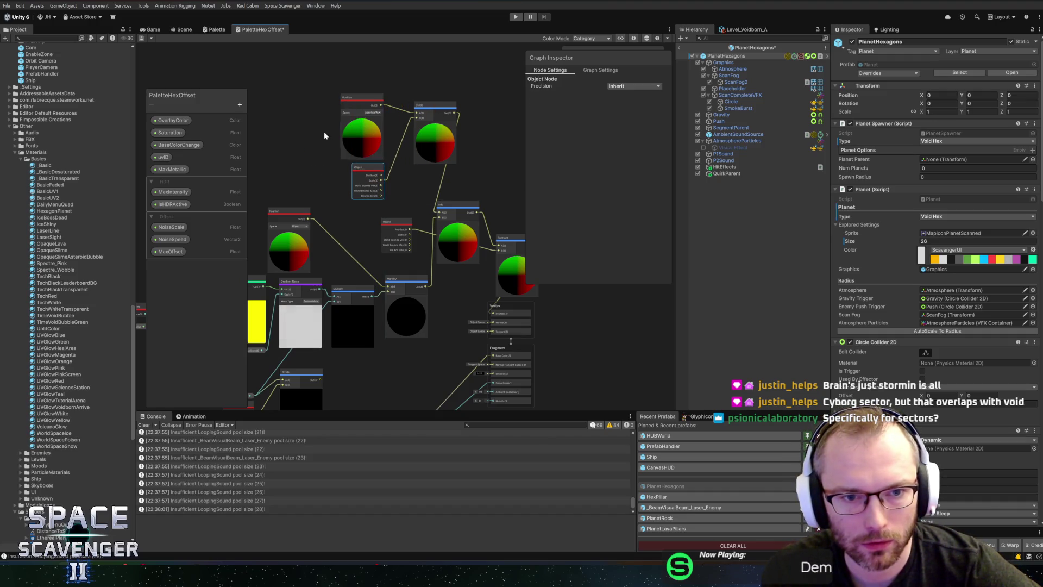
{"action": "mouse_move", "coordinate": [442, 141]}
{"action": "left_mouse_down"}
{"action": "mouse_move", "coordinate": [426, 145]}
{"action": "mouse_move", "coordinate": [419, 131]}
{"action": "left_mouse_up"}
{"action": "left_click_drag", "start_coordinate": [415, 181], "coordinate": [414, 179]}
{"action": "left_click_drag", "start_coordinate": [405, 142], "coordinate": [332, 139]}
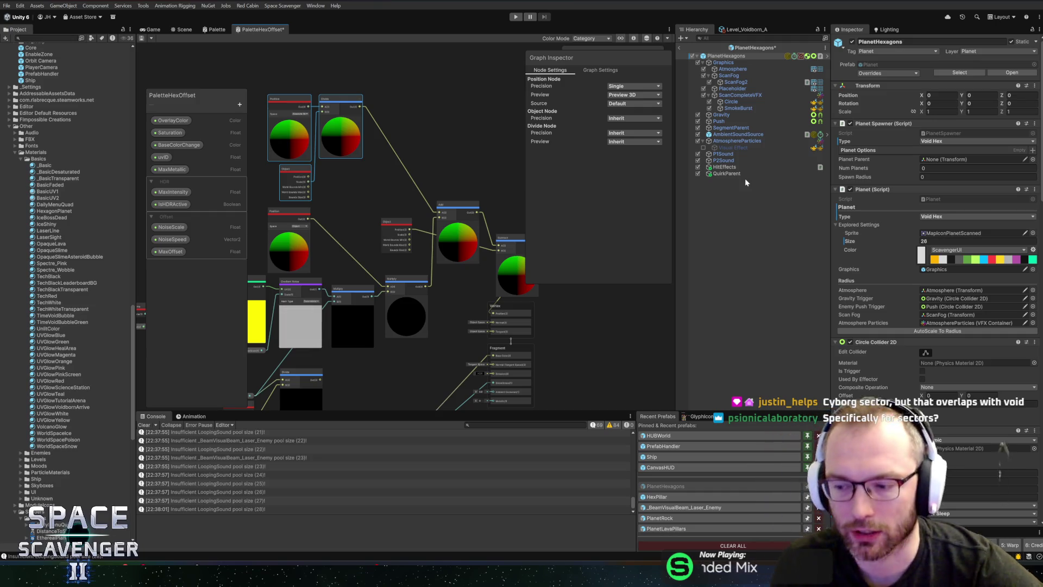
{"action": "left_click", "coordinate": [360, 184]}
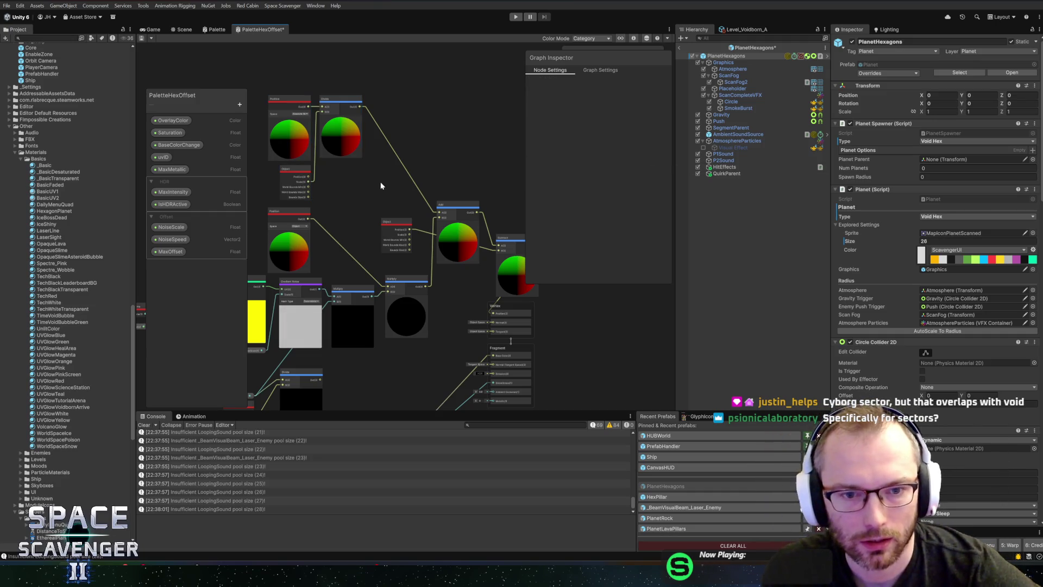
{"action": "scroll", "coordinate": [390, 197], "scroll_direction": "up", "scroll_amount": 3}
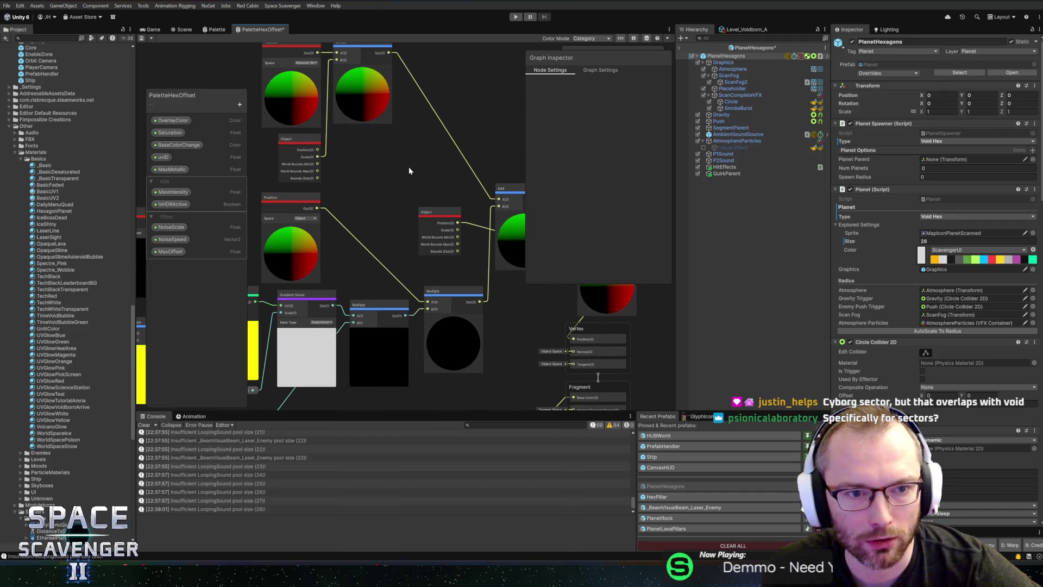
{"action": "mouse_move", "coordinate": [449, 173]}
{"action": "left_mouse_down"}
{"action": "mouse_move", "coordinate": [347, 174]}
{"action": "mouse_move", "coordinate": [362, 172]}
{"action": "left_mouse_up"}
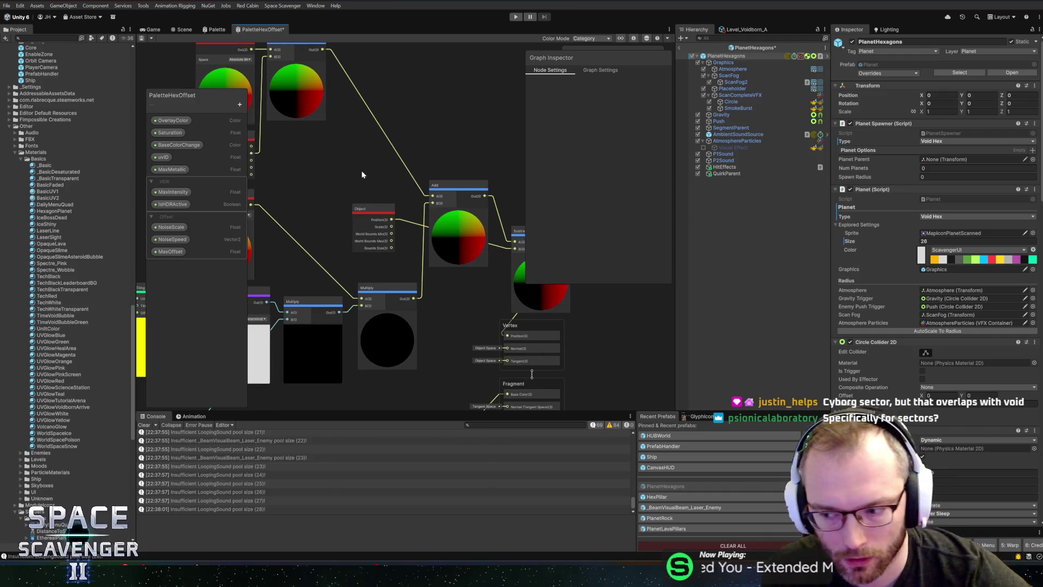
{"action": "scroll", "coordinate": [360, 171], "scroll_direction": "down", "scroll_amount": 3}
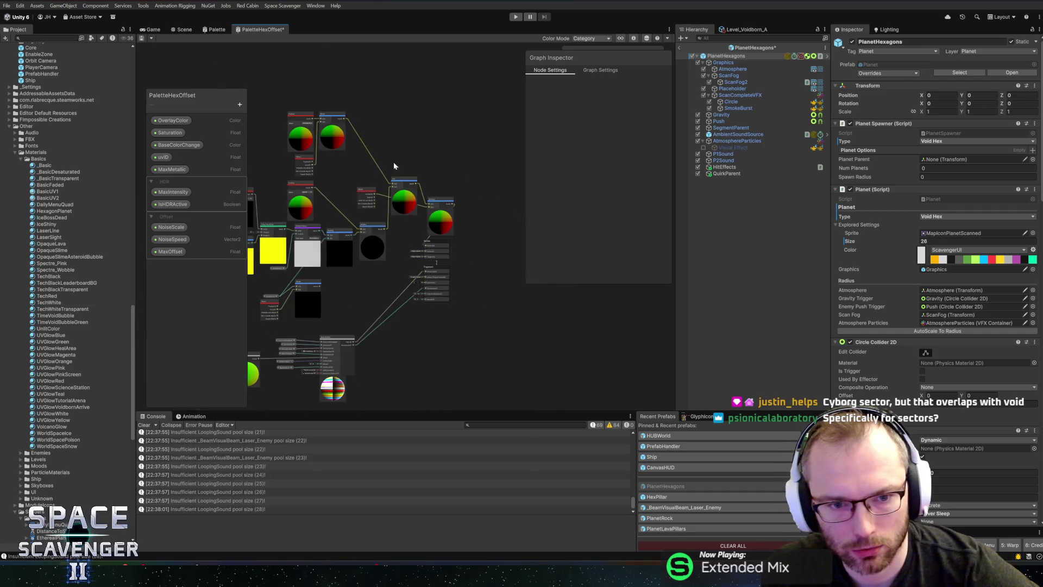
{"action": "scroll", "coordinate": [402, 164], "scroll_direction": "up", "scroll_amount": 2}
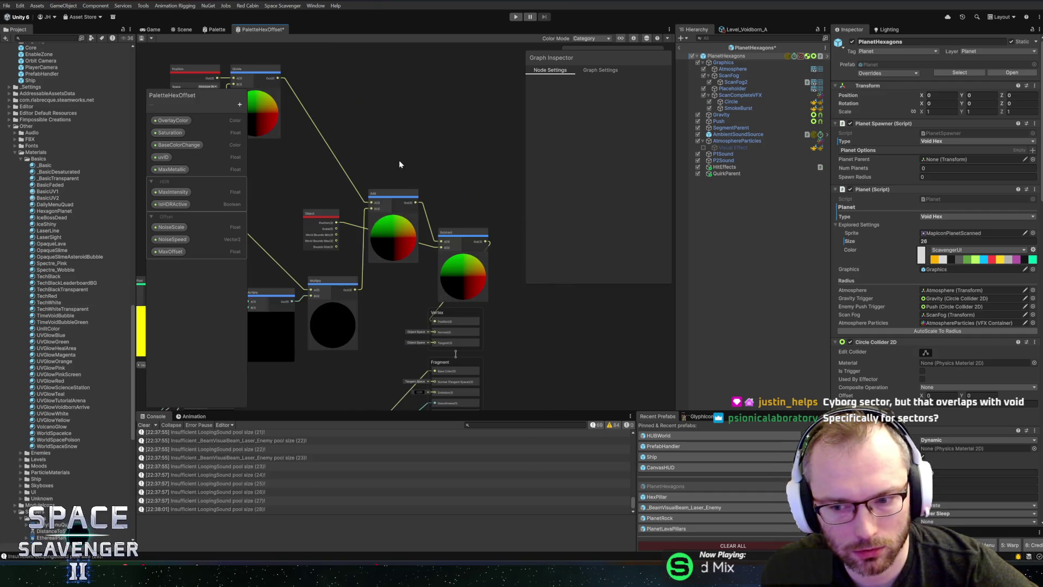
{"action": "scroll", "coordinate": [400, 164], "scroll_direction": "up", "scroll_amount": 1}
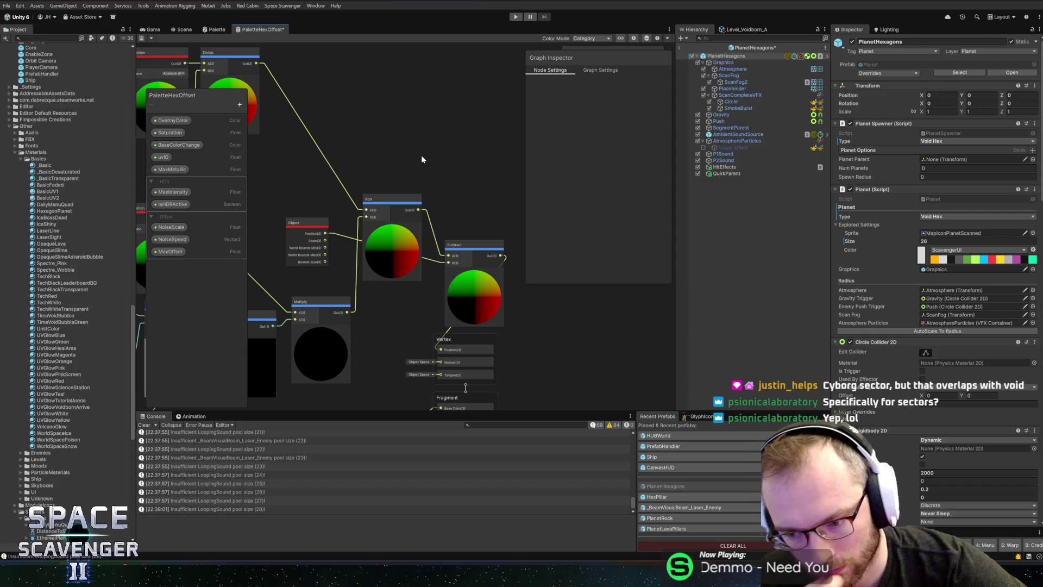
{"action": "mouse_move", "coordinate": [421, 155]}
{"action": "left_mouse_down"}
{"action": "mouse_move", "coordinate": [447, 153]}
{"action": "mouse_move", "coordinate": [390, 175]}
{"action": "left_mouse_up"}
{"action": "scroll", "coordinate": [390, 180], "scroll_direction": "down", "scroll_amount": 1}
{"action": "scroll", "coordinate": [373, 180], "scroll_direction": "down", "scroll_amount": 1}
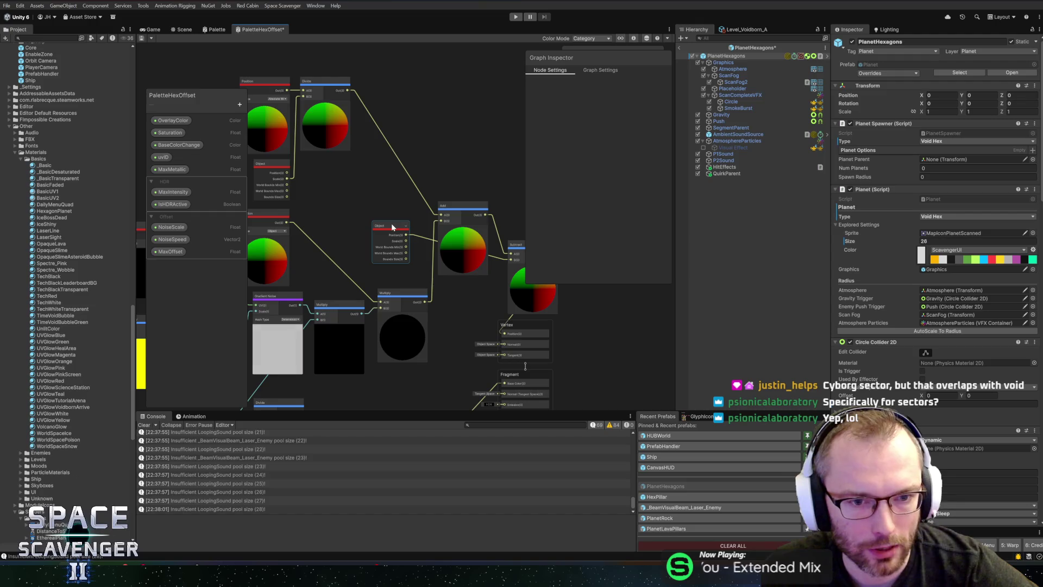
- Reposition the Object and Add nodes and wire Add's output into the vertex Normal
{"action": "left_click_drag", "start_coordinate": [393, 227], "coordinate": [347, 247]}
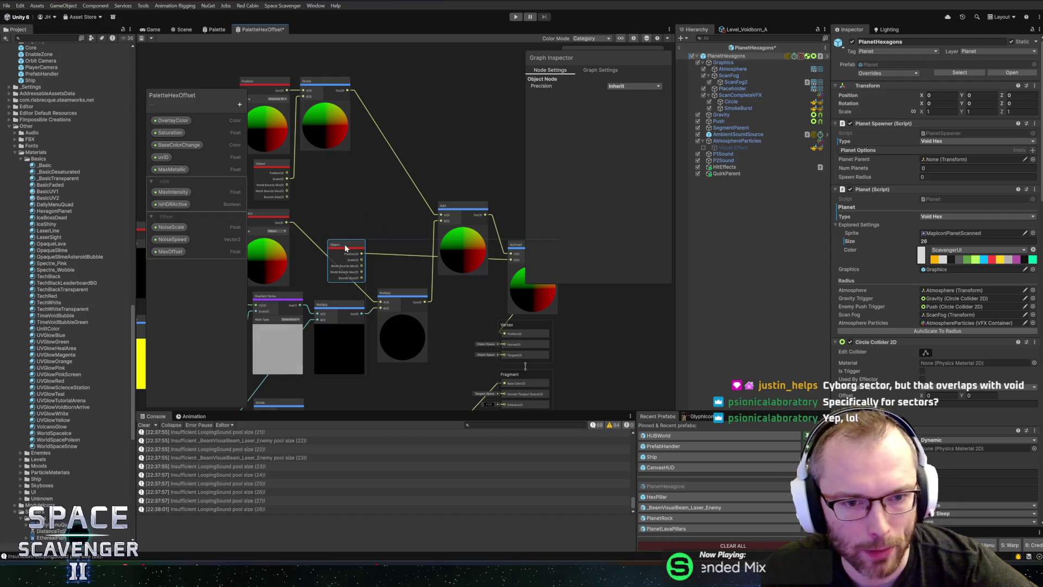
{"action": "mouse_move", "coordinate": [464, 248]}
{"action": "left_mouse_down"}
{"action": "mouse_move", "coordinate": [408, 197]}
{"action": "mouse_move", "coordinate": [407, 186]}
{"action": "mouse_move", "coordinate": [460, 189]}
{"action": "left_mouse_up"}
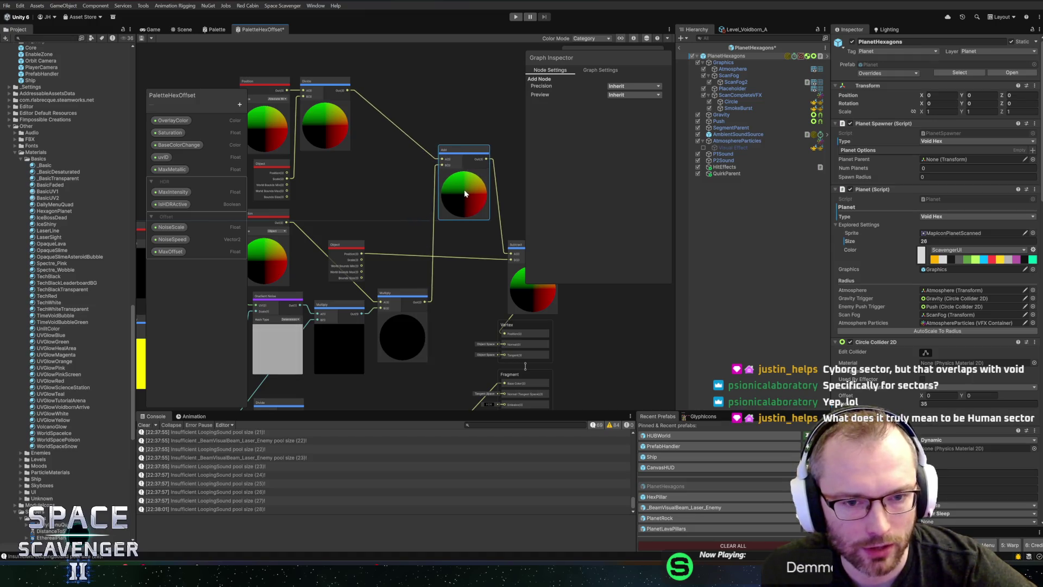
{"action": "left_click_drag", "start_coordinate": [468, 249], "coordinate": [378, 221]}
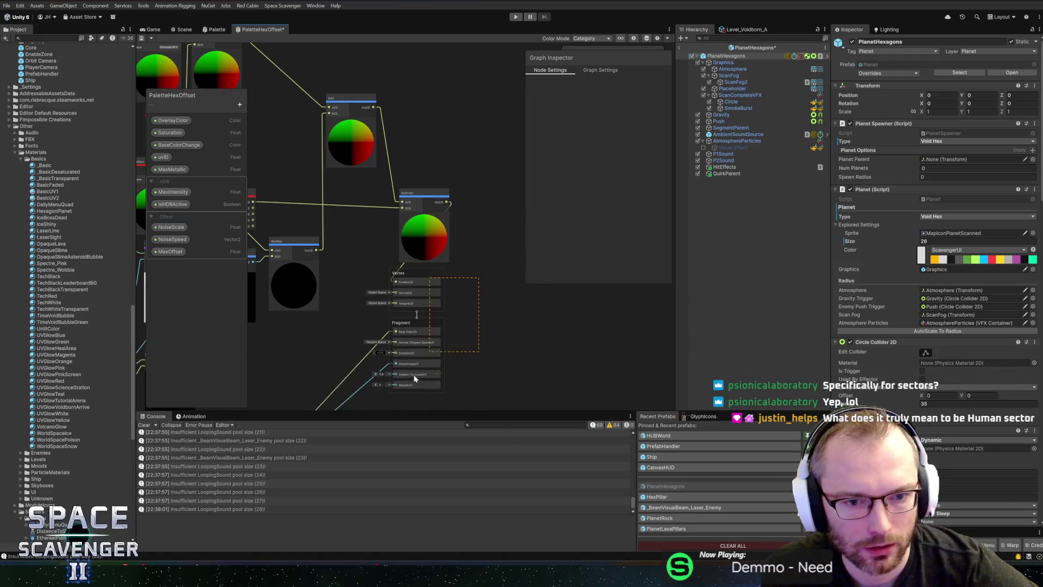
{"action": "mouse_move", "coordinate": [406, 270]}
{"action": "left_mouse_down"}
{"action": "mouse_move", "coordinate": [471, 272]}
{"action": "mouse_move", "coordinate": [425, 246]}
{"action": "mouse_move", "coordinate": [514, 241]}
{"action": "left_mouse_up"}
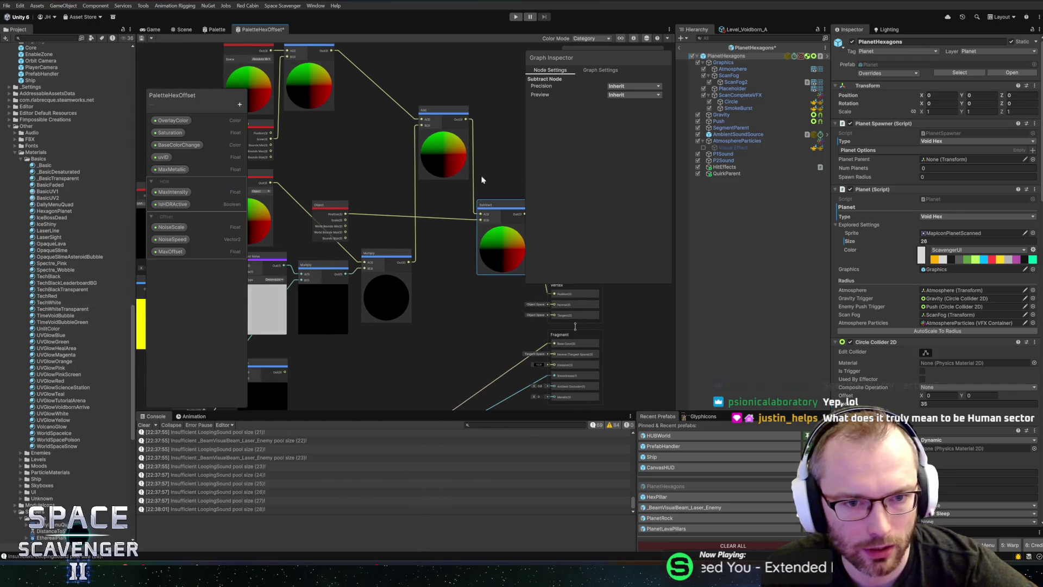
{"action": "mouse_move", "coordinate": [471, 122]}
{"action": "left_mouse_down"}
{"action": "mouse_move", "coordinate": [491, 147]}
{"action": "mouse_move", "coordinate": [540, 302]}
{"action": "left_mouse_up"}
- Delete the Subtract node and the spare Object node, then view the planet in the Scene
{"action": "left_click", "coordinate": [482, 264]}
{"action": "key", "text": "Delete"}
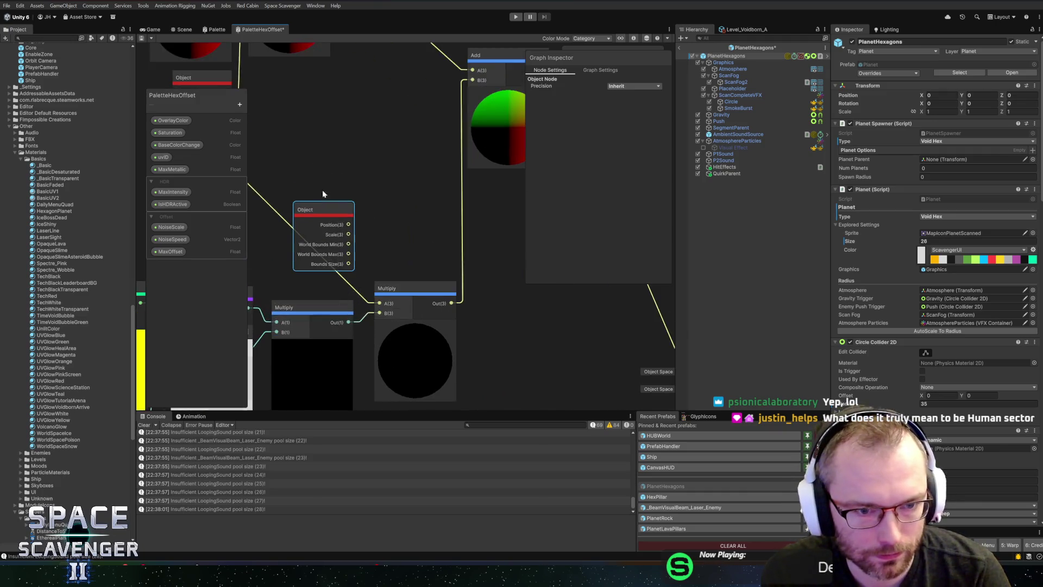
{"action": "scroll", "coordinate": [386, 224], "scroll_direction": "up", "scroll_amount": 3}
{"action": "left_click", "coordinate": [398, 170]}
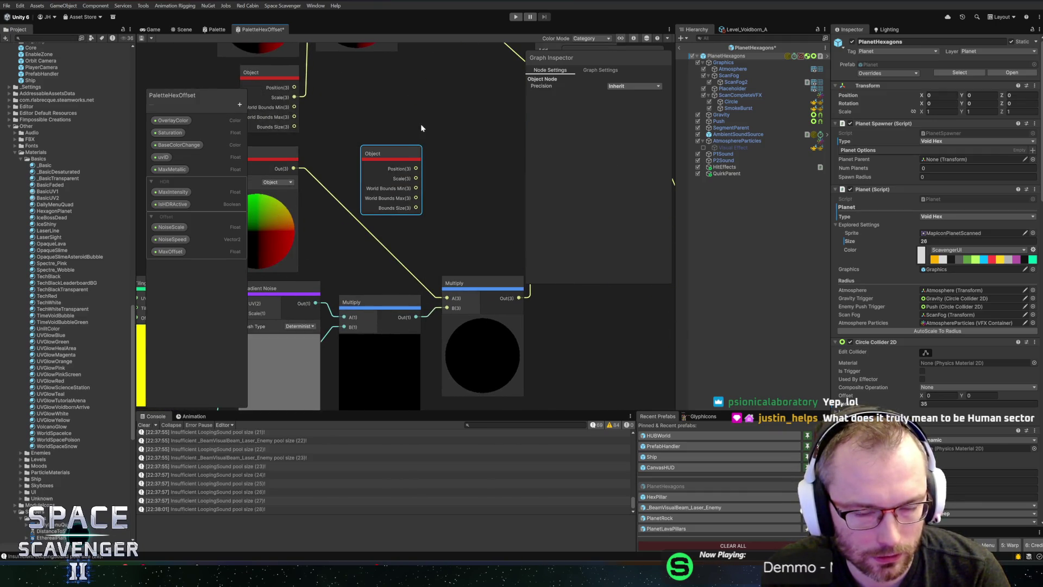
{"action": "key", "text": "Delete"}
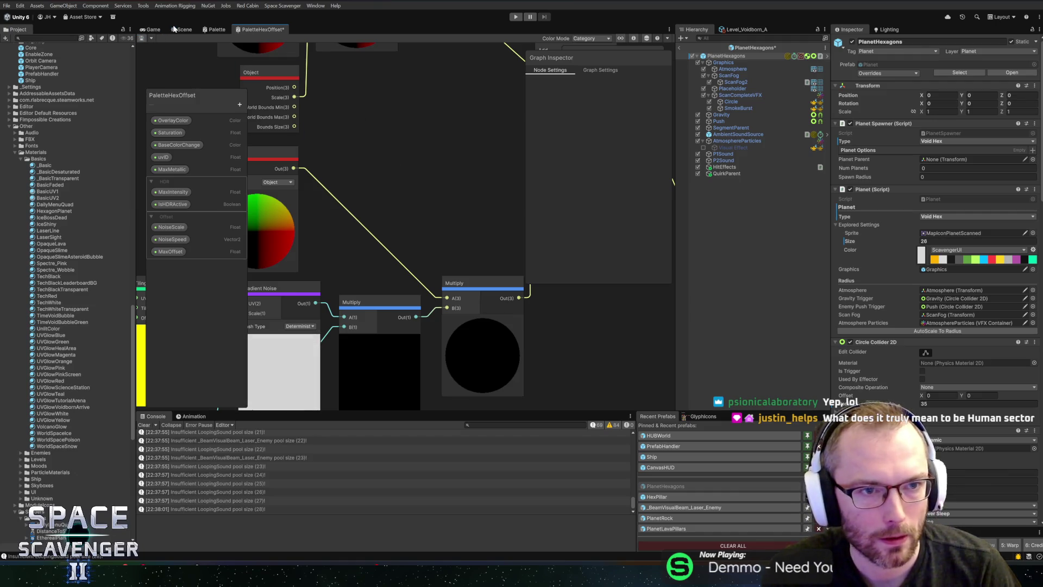
{"action": "left_click", "coordinate": [174, 28]}
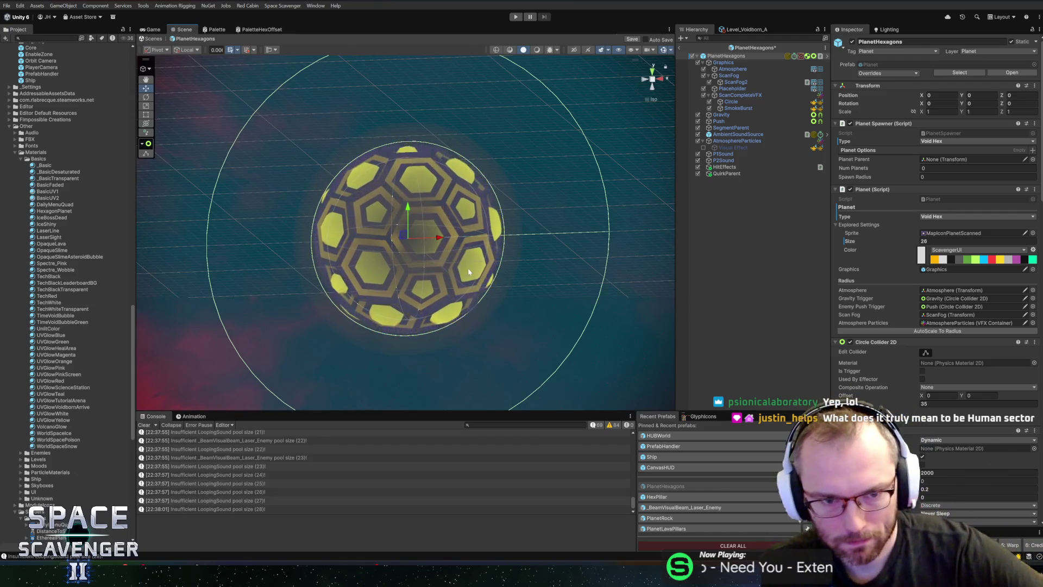
- Test-move the planet and undo it, then wire the Divide output into the vertex Position
{"action": "mouse_move", "coordinate": [405, 237]}
{"action": "left_mouse_down"}
{"action": "mouse_move", "coordinate": [489, 217]}
{"action": "mouse_move", "coordinate": [509, 185]}
{"action": "left_mouse_up"}
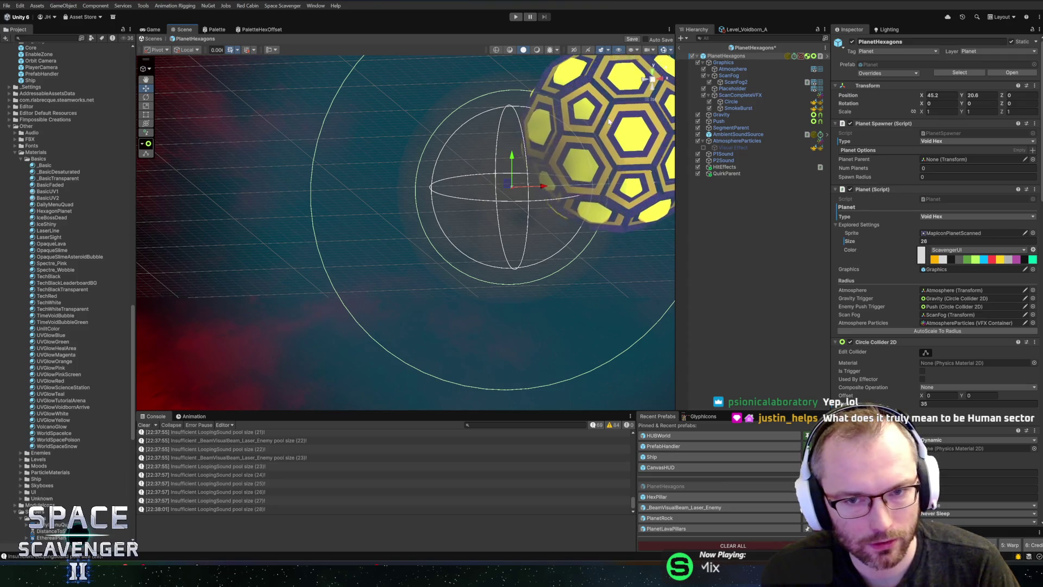
{"action": "key", "text": "ctrl+z"}
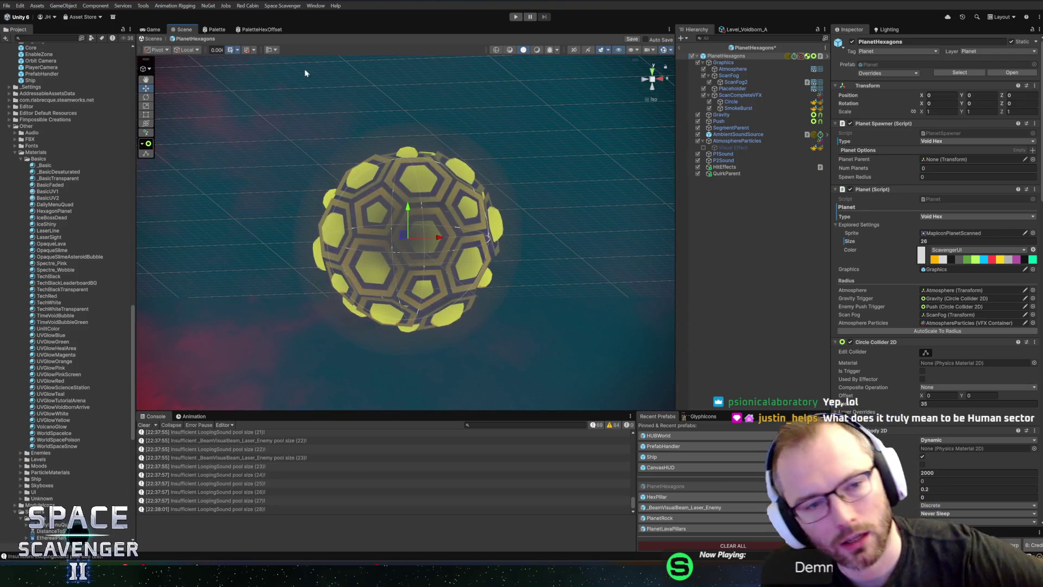
{"action": "left_click", "coordinate": [260, 30]}
{"action": "scroll", "coordinate": [370, 149], "scroll_direction": "down", "scroll_amount": 3}
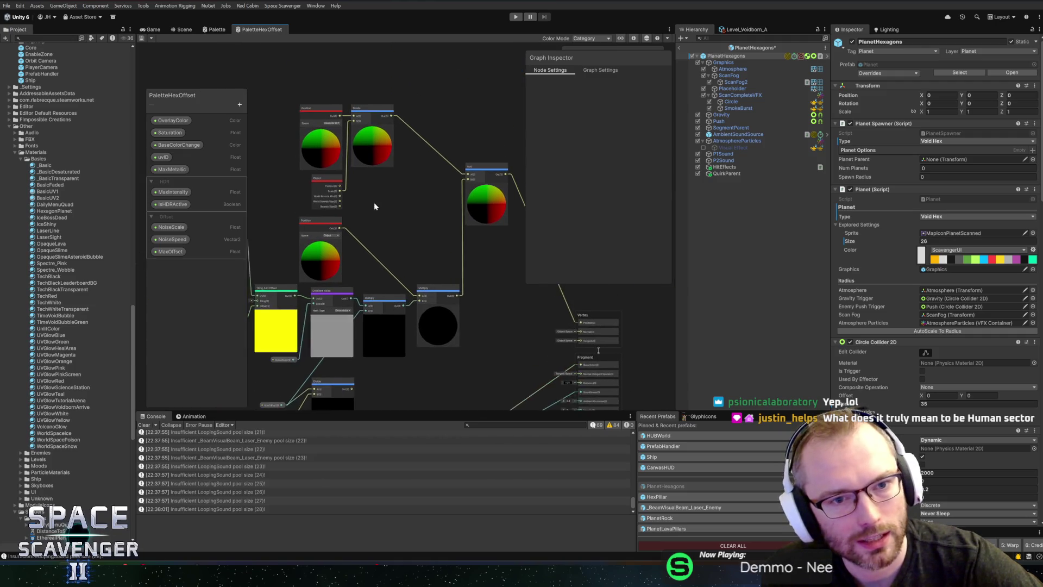
{"action": "left_click", "coordinate": [416, 208]}
{"action": "scroll", "coordinate": [346, 194], "scroll_direction": "down", "scroll_amount": 3}
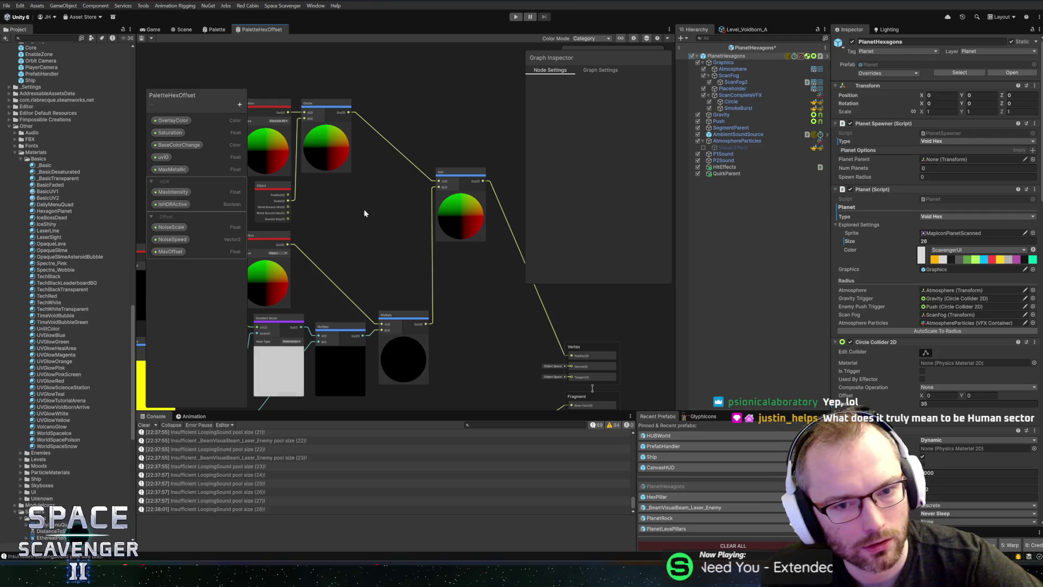
{"action": "mouse_move", "coordinate": [349, 112]}
{"action": "left_mouse_down"}
{"action": "mouse_move", "coordinate": [396, 203]}
{"action": "mouse_move", "coordinate": [551, 353]}
{"action": "mouse_move", "coordinate": [571, 354]}
{"action": "left_mouse_up"}
{"action": "key", "text": "Escape"}
{"action": "mouse_move", "coordinate": [352, 116]}
{"action": "left_mouse_down"}
{"action": "mouse_move", "coordinate": [435, 219]}
{"action": "mouse_move", "coordinate": [570, 355]}
{"action": "left_mouse_up"}
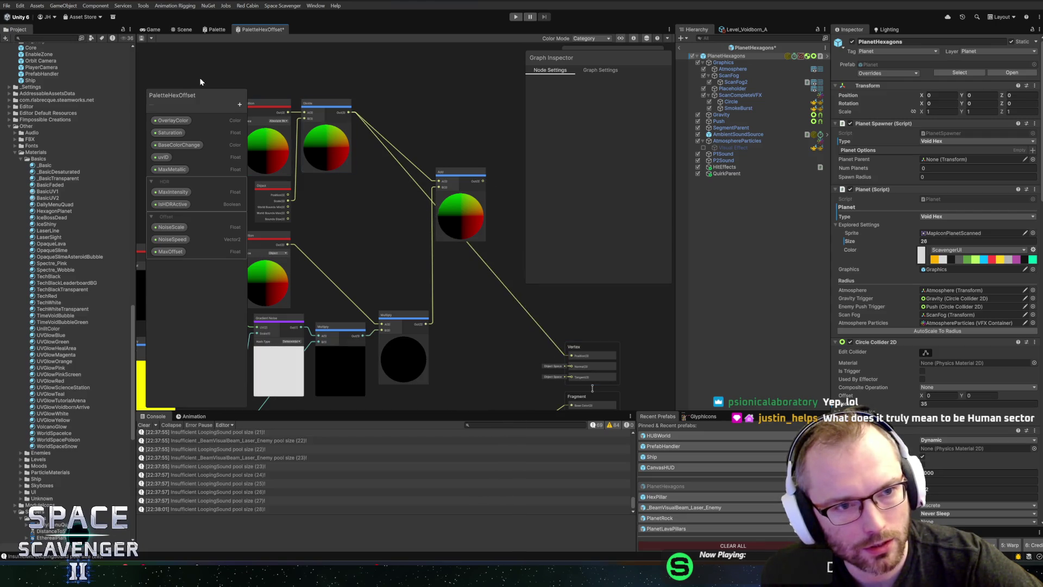
- Save the PaletteHexOffset graph and check the planet in the scene with an undone test move
{"action": "left_click", "coordinate": [142, 39]}
{"action": "left_click", "coordinate": [184, 29]}
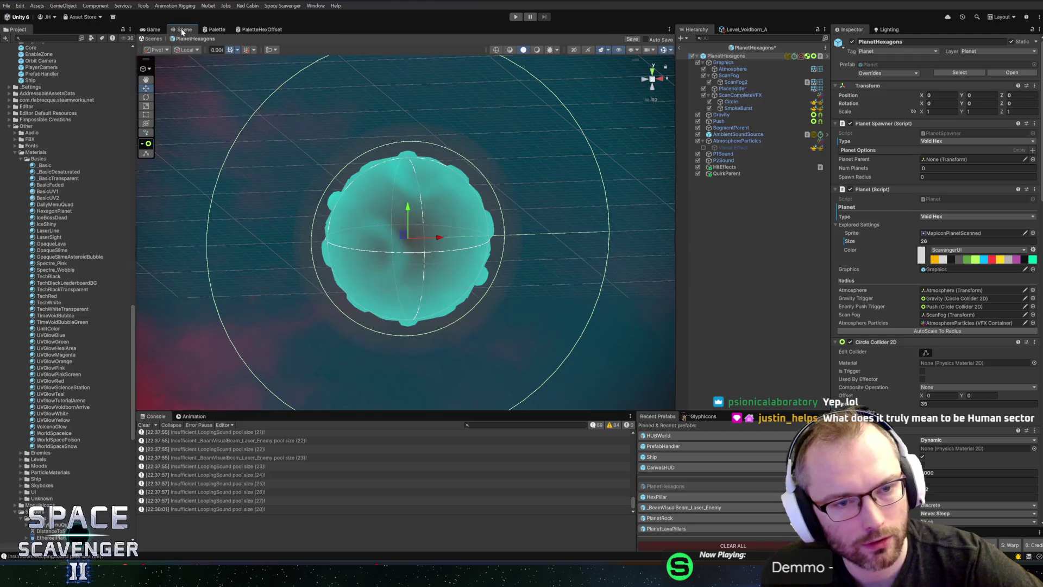
{"action": "mouse_move", "coordinate": [400, 236]}
{"action": "left_mouse_down"}
{"action": "mouse_move", "coordinate": [421, 228]}
{"action": "mouse_move", "coordinate": [470, 282]}
{"action": "mouse_move", "coordinate": [477, 221]}
{"action": "mouse_move", "coordinate": [516, 150]}
{"action": "left_mouse_up"}
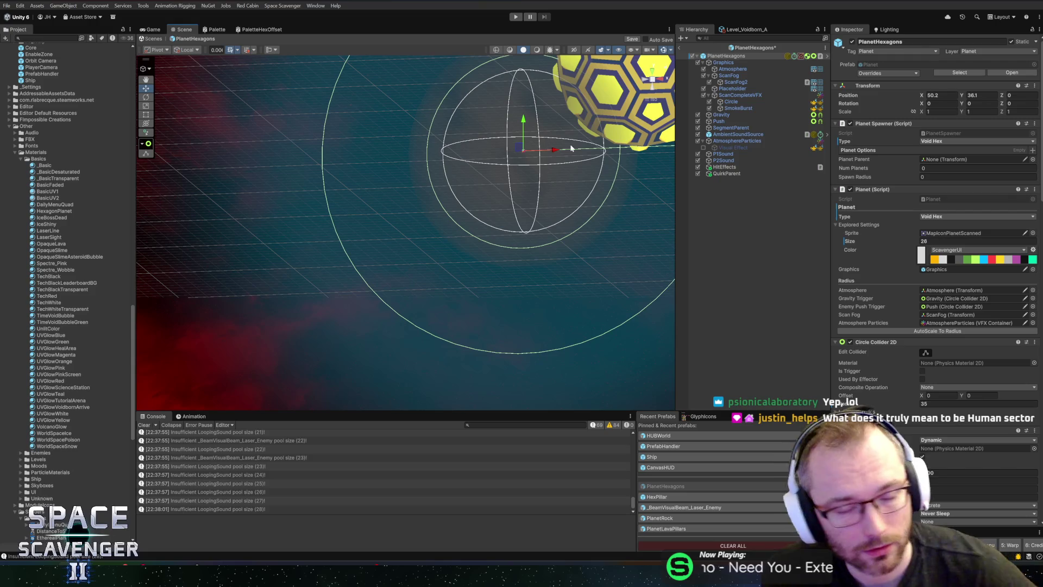
{"action": "key", "text": "ctrl+z"}
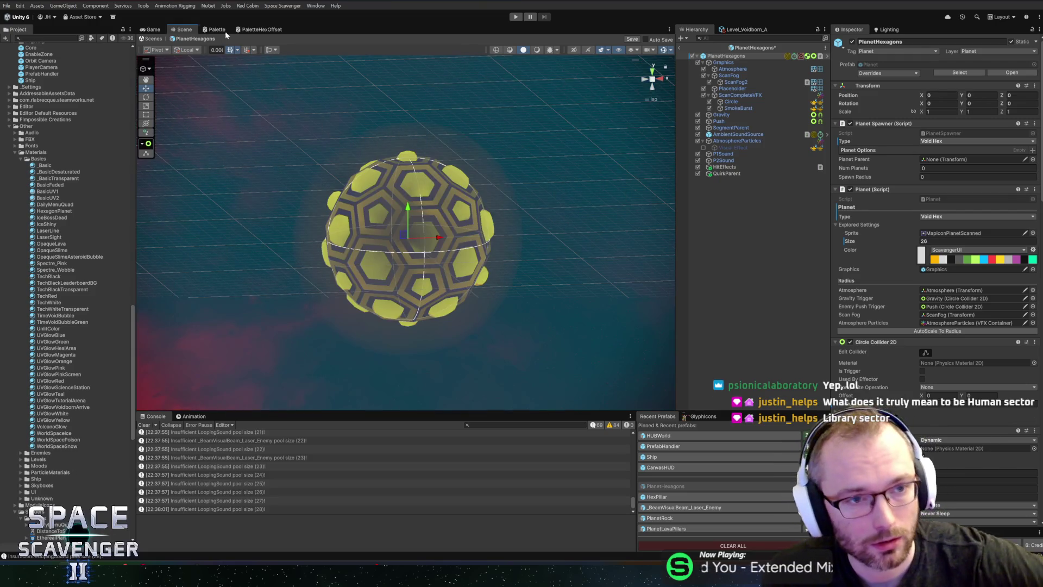
{"action": "left_click", "coordinate": [238, 29]}
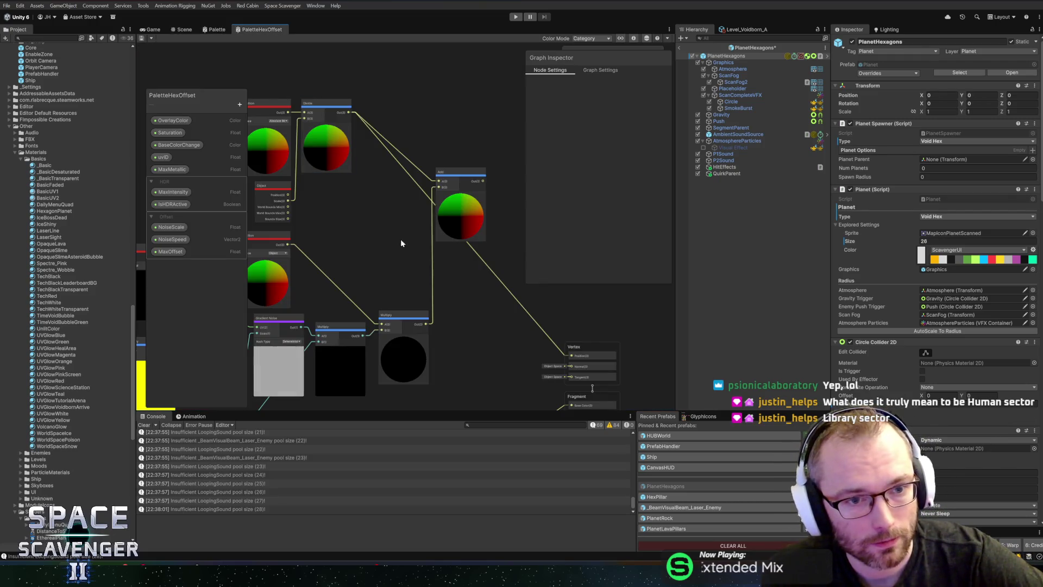
- Switch the Position node to Object space, save the graph, and check the planet in the scene
{"action": "scroll", "coordinate": [396, 235], "scroll_direction": "up", "scroll_amount": 3}
{"action": "left_click", "coordinate": [405, 151]}
{"action": "left_click", "coordinate": [411, 163]}
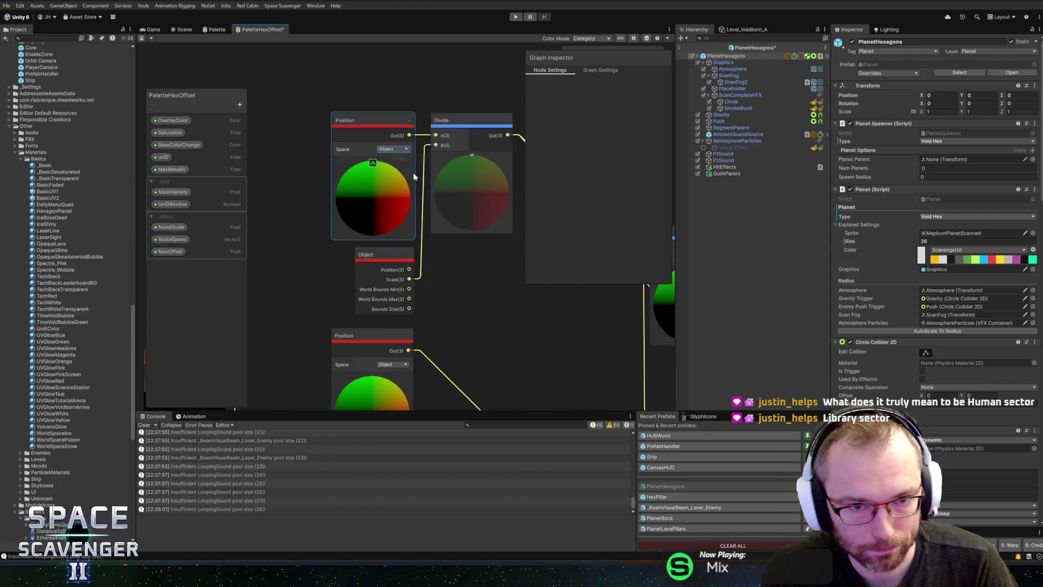
{"action": "scroll", "coordinate": [476, 258], "scroll_direction": "down", "scroll_amount": 3}
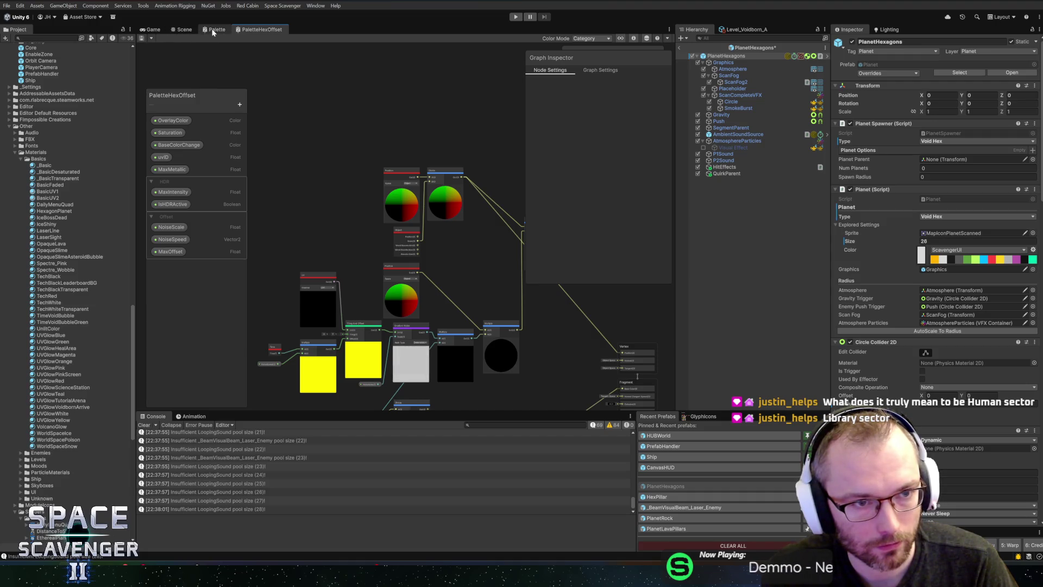
{"action": "left_click", "coordinate": [185, 29]}
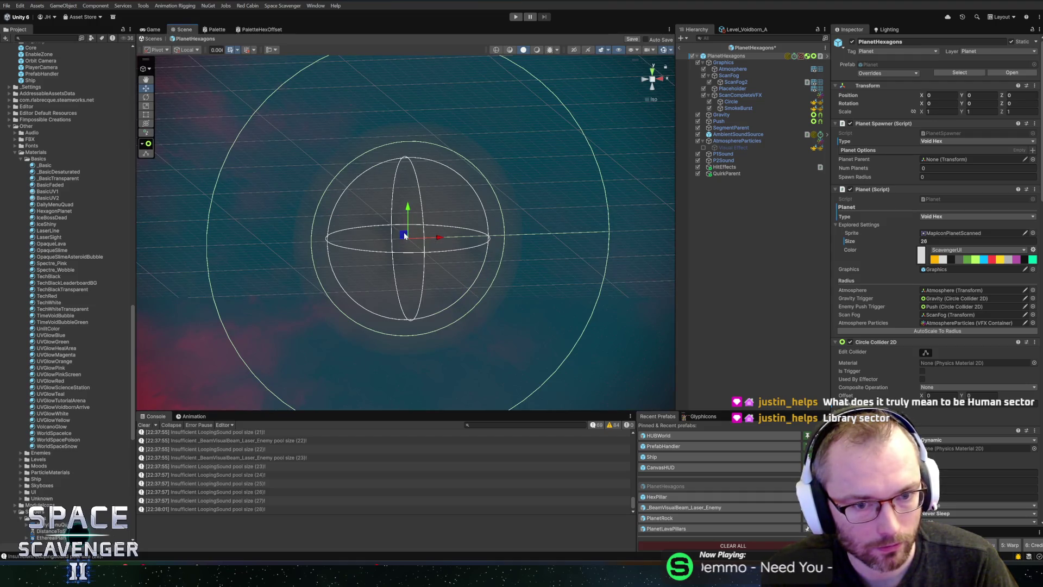
{"action": "left_click", "coordinate": [260, 31]}
{"action": "left_click_drag", "start_coordinate": [417, 179], "coordinate": [337, 143]}
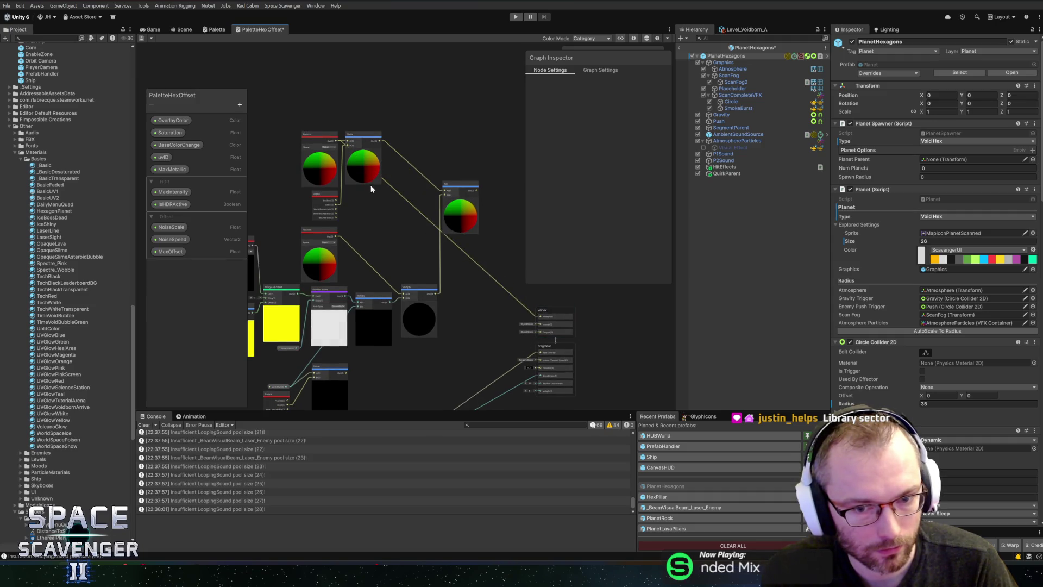
{"action": "left_click", "coordinate": [142, 38]}
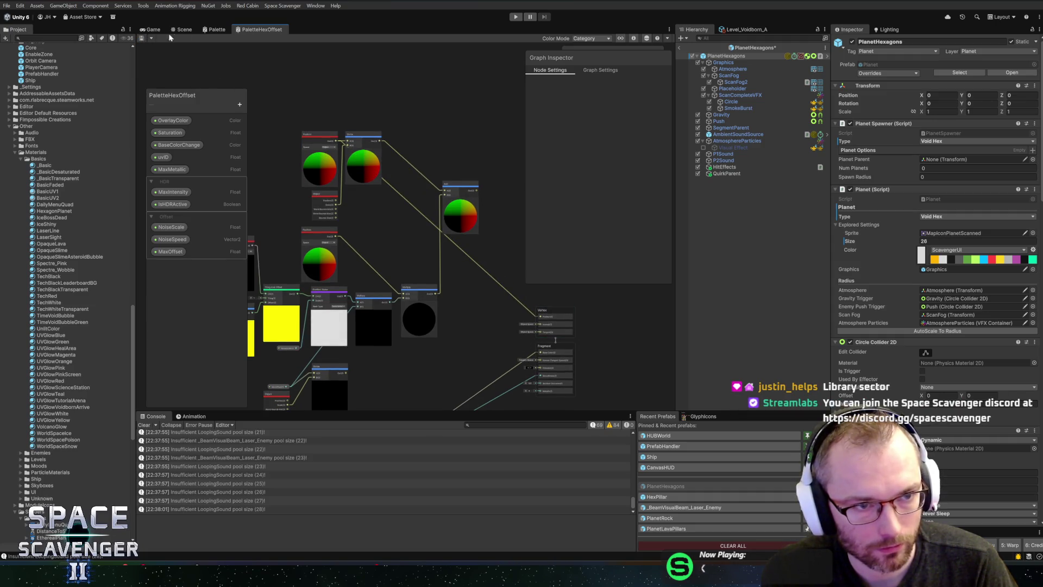
{"action": "left_click", "coordinate": [185, 30]}
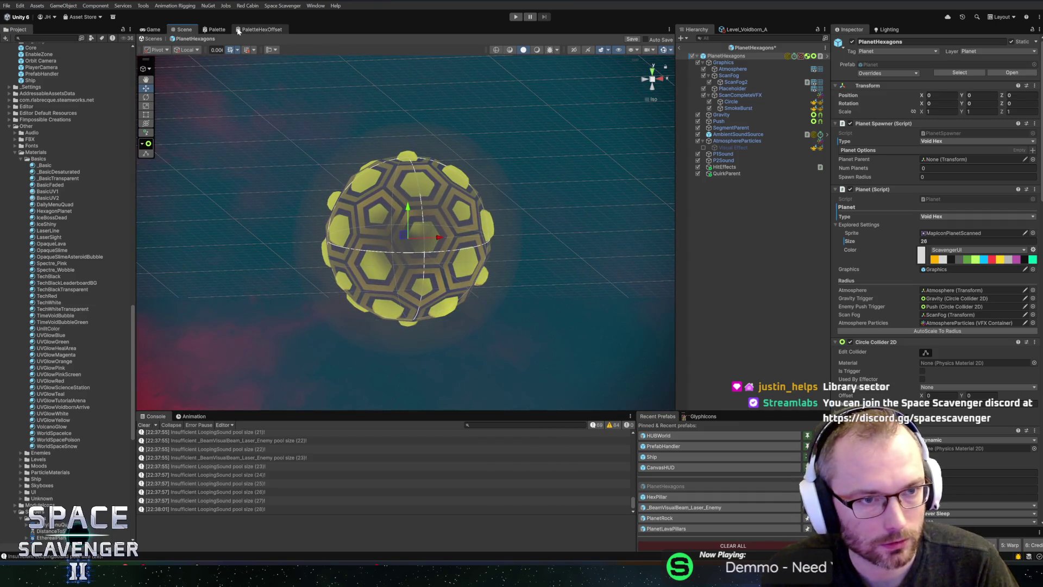
- Re-dock the PaletteHexOffset graph window and delete the Divide node
{"action": "left_click", "coordinate": [239, 31]}
{"action": "left_click_drag", "start_coordinate": [158, 11], "coordinate": [250, 33]}
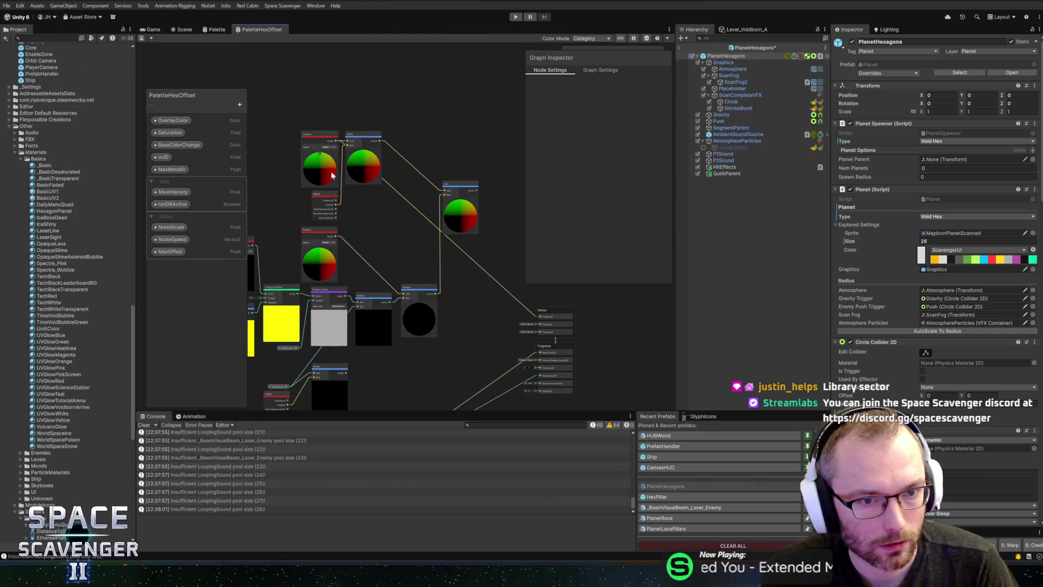
{"action": "scroll", "coordinate": [380, 157], "scroll_direction": "up", "scroll_amount": 1}
{"action": "left_click", "coordinate": [370, 142]}
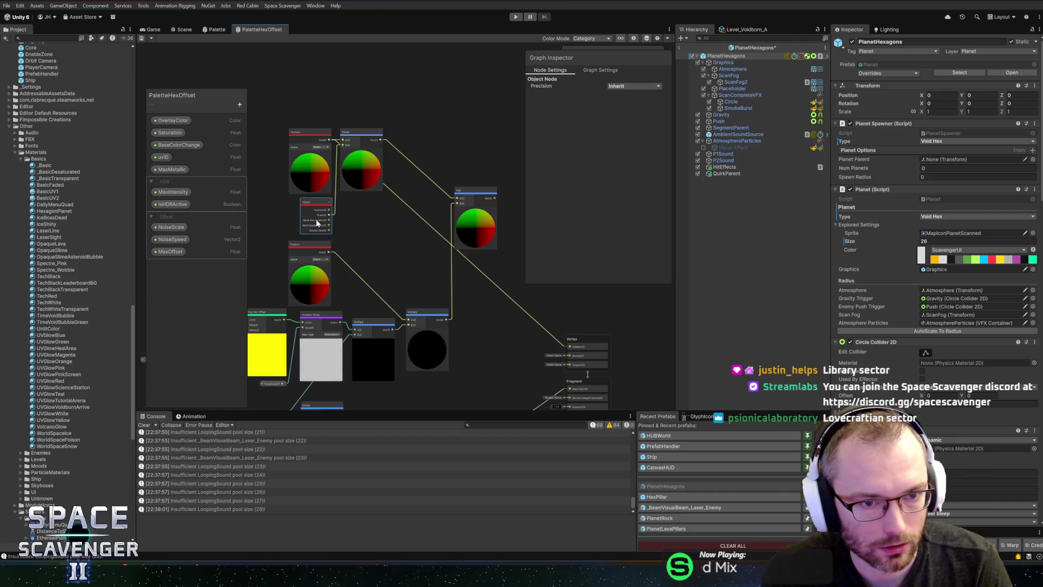
{"action": "key", "text": "Delete"}
{"action": "mouse_move", "coordinate": [433, 175]}
{"action": "left_mouse_down"}
{"action": "mouse_move", "coordinate": [377, 116]}
{"action": "mouse_move", "coordinate": [513, 288]}
{"action": "left_mouse_up"}
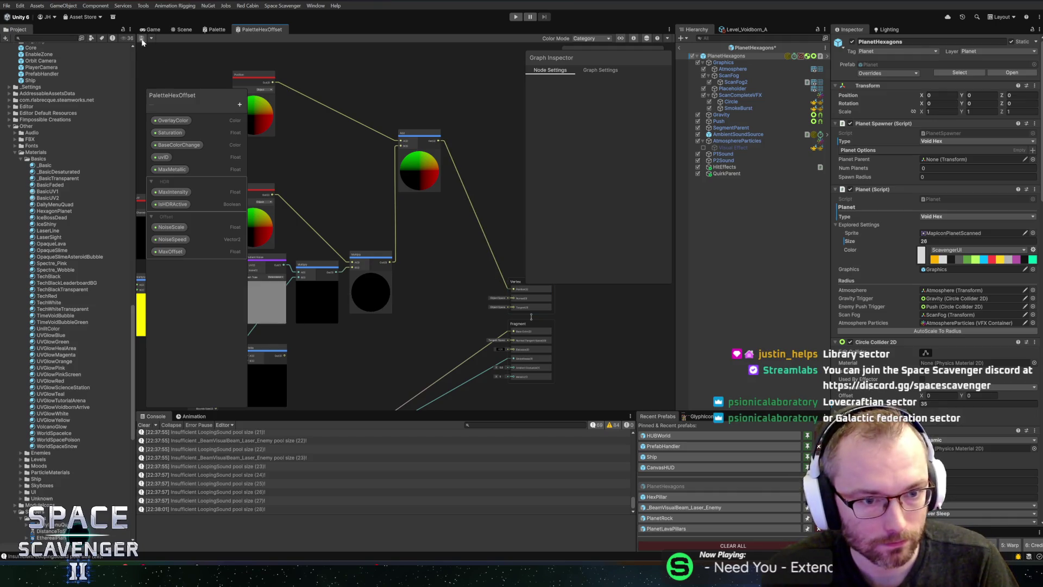
{"action": "scroll", "coordinate": [396, 185], "scroll_direction": "up", "scroll_amount": 5}
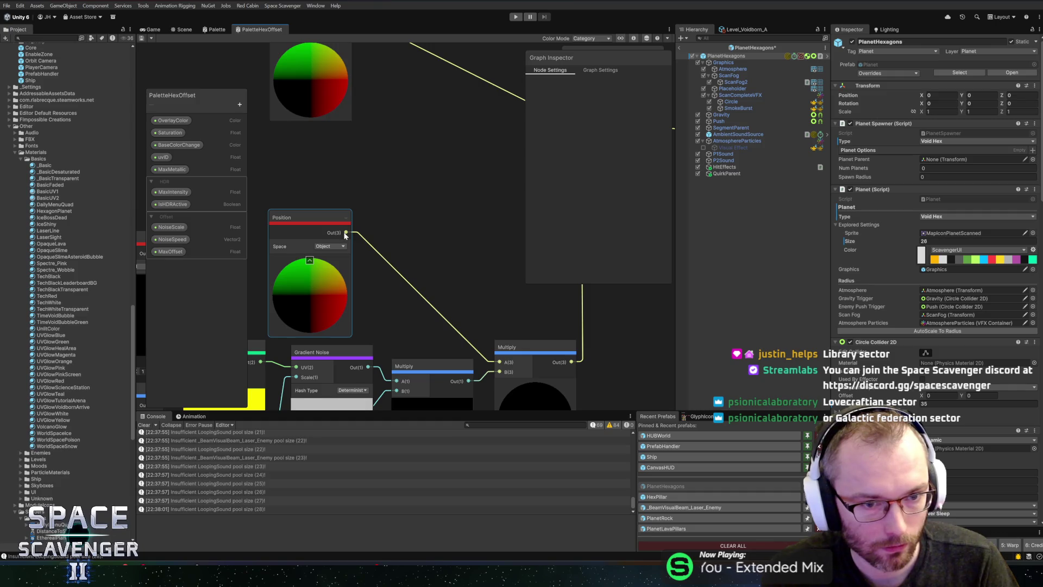
- Insert a Normalize node between Position and Multiply's A input, tidy it, and save the graph
{"action": "left_click_drag", "start_coordinate": [377, 230], "coordinate": [366, 225]}
{"action": "type", "text": "normalize"}
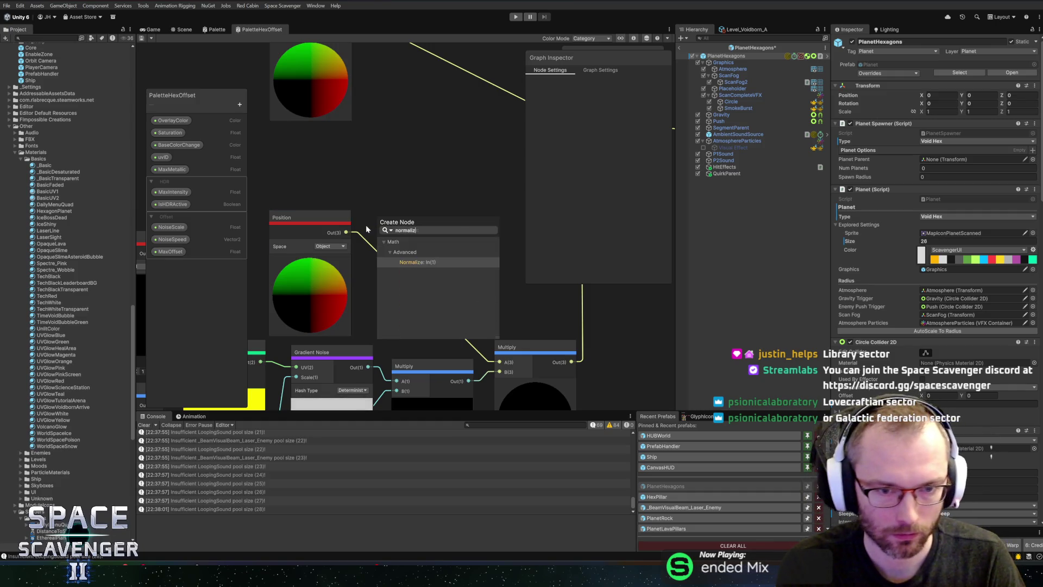
{"action": "key", "text": "Return"}
{"action": "left_click_drag", "start_coordinate": [449, 237], "coordinate": [499, 362]}
{"action": "left_click_drag", "start_coordinate": [419, 299], "coordinate": [432, 298]}
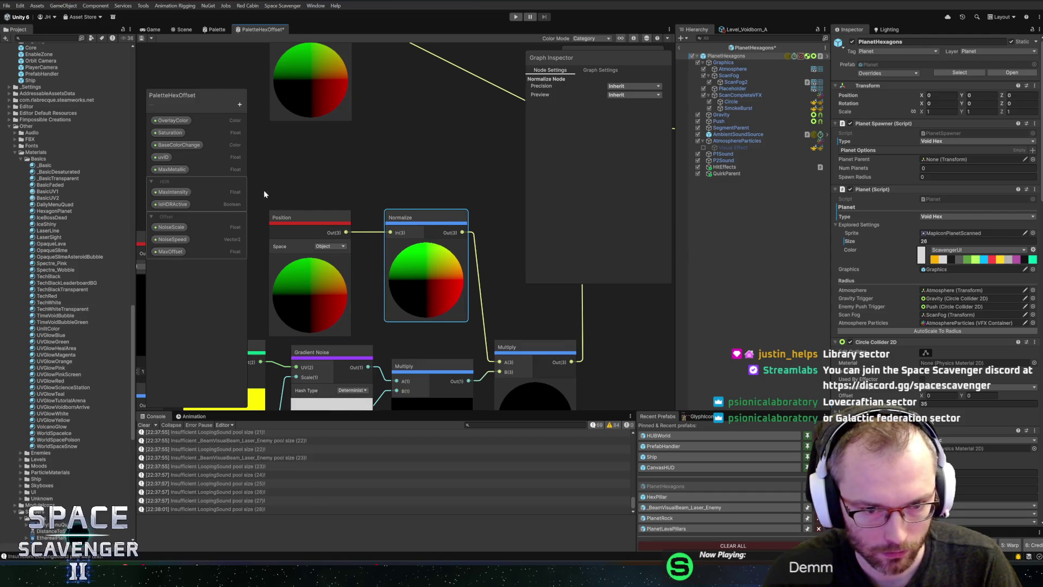
{"action": "left_click", "coordinate": [141, 38]}
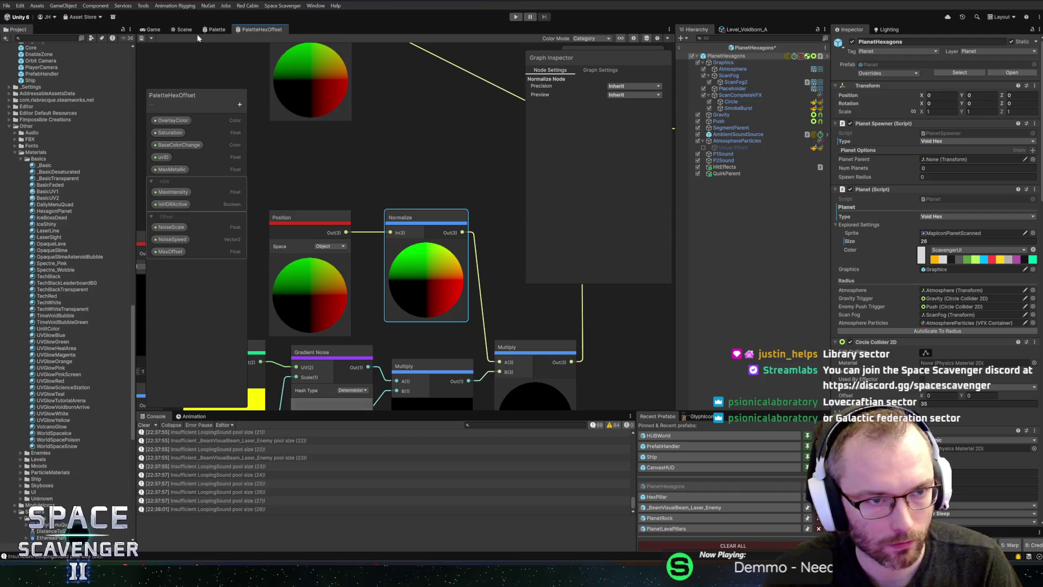
{"action": "left_click", "coordinate": [184, 31]}
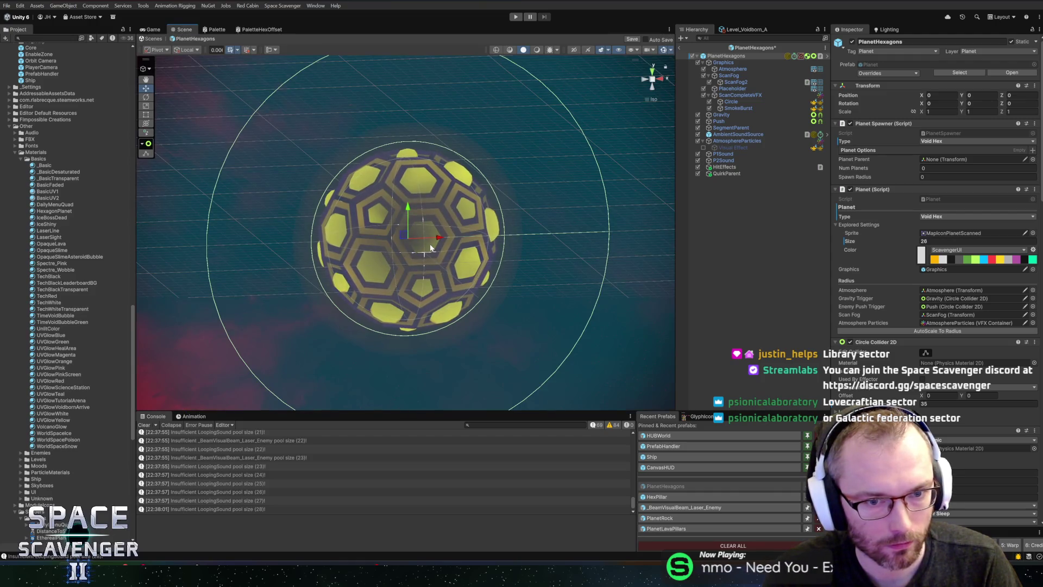
- Zoom in on the yellow-tiled hex planet in the Scene view, then switch to the browser
{"action": "scroll", "coordinate": [543, 230], "scroll_direction": "up", "scroll_amount": 3}
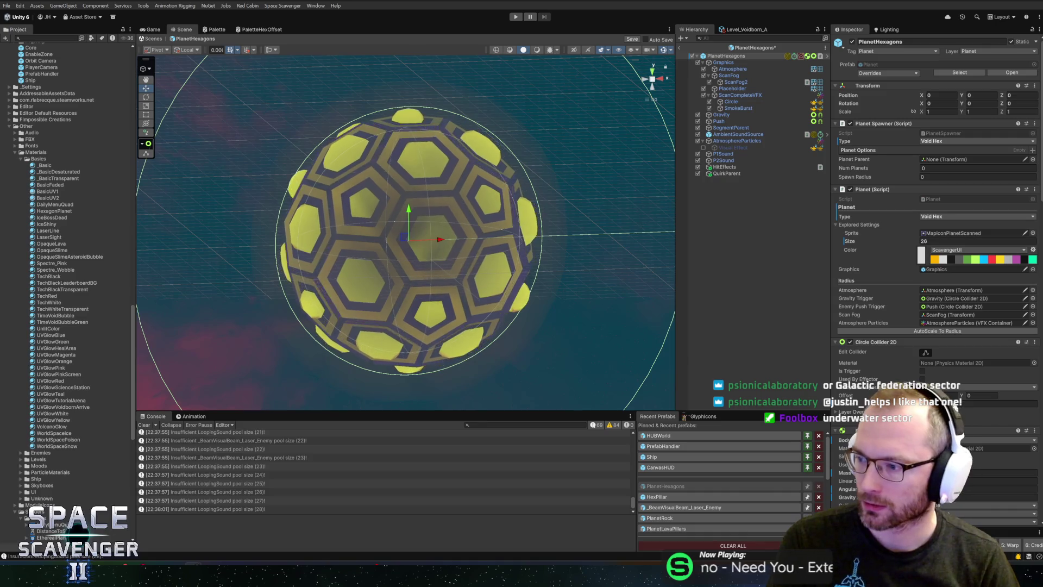
{"action": "key", "text": "alt+Tab"}
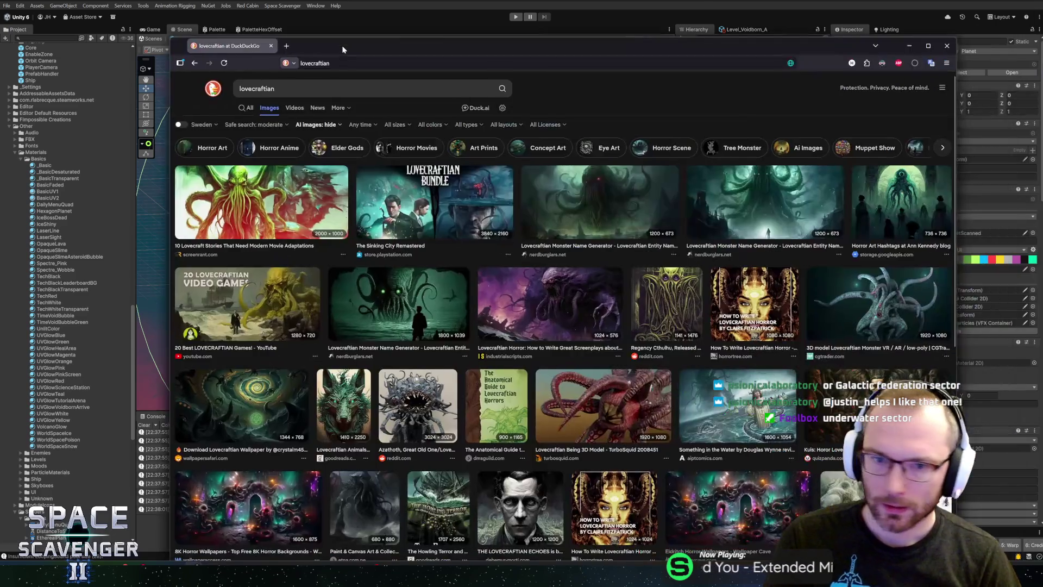
- Preview several lovecraftian images, including a Cthulhu wallpaper, then close the image search tab
{"action": "left_click_drag", "start_coordinate": [343, 49], "coordinate": [338, 47]}
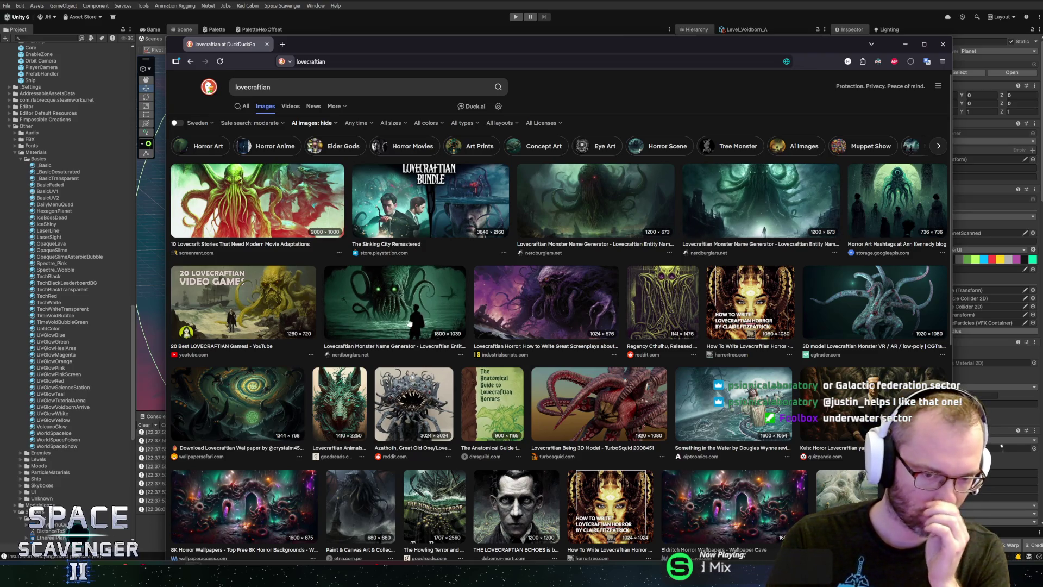
{"action": "left_click", "coordinate": [378, 301]}
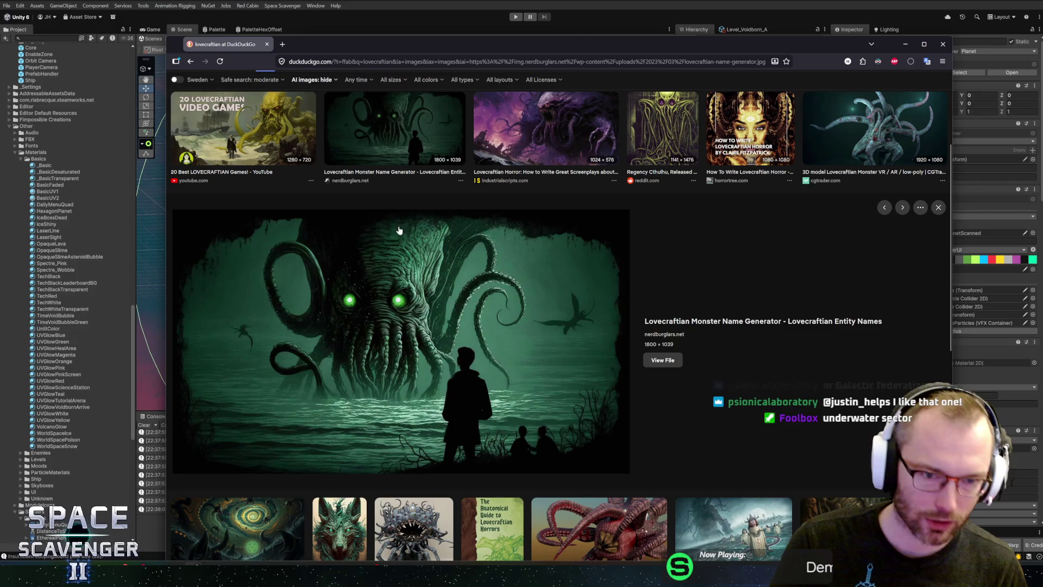
{"action": "scroll", "coordinate": [419, 264], "scroll_direction": "up", "scroll_amount": 3}
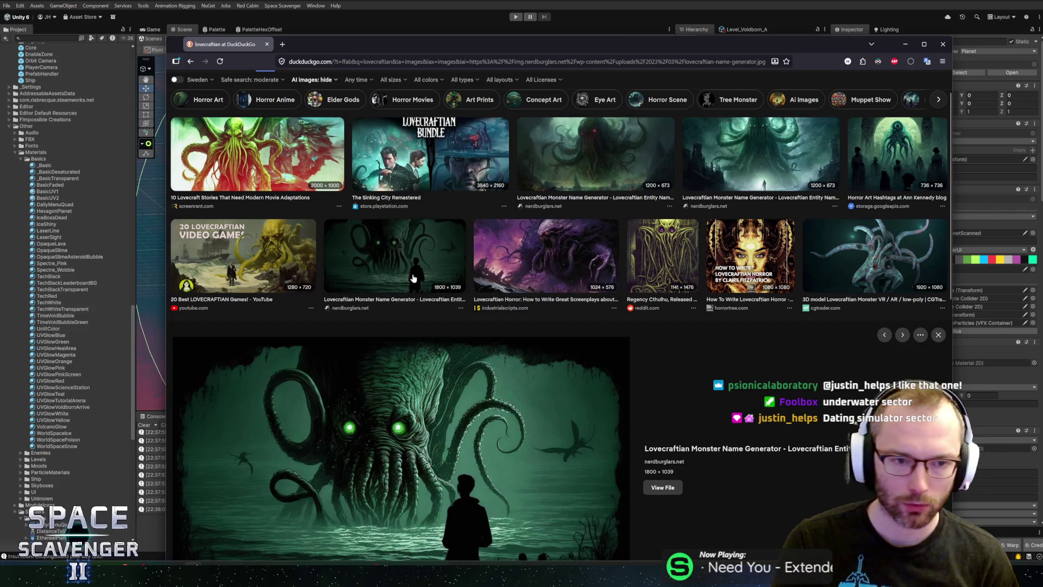
{"action": "left_click", "coordinate": [302, 280]}
{"action": "key", "text": "Escape"}
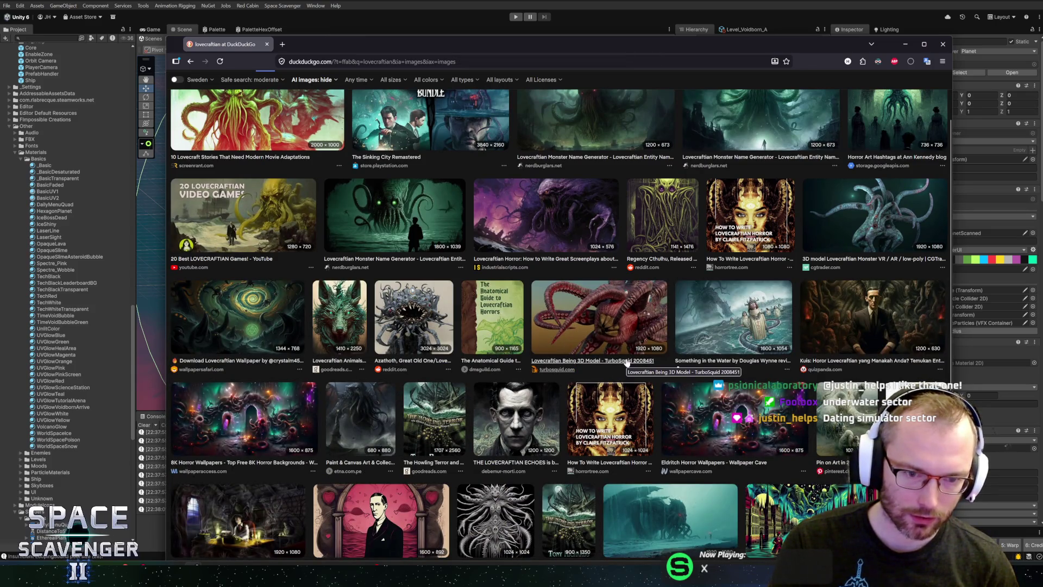
{"action": "scroll", "coordinate": [627, 362], "scroll_direction": "down", "scroll_amount": 3}
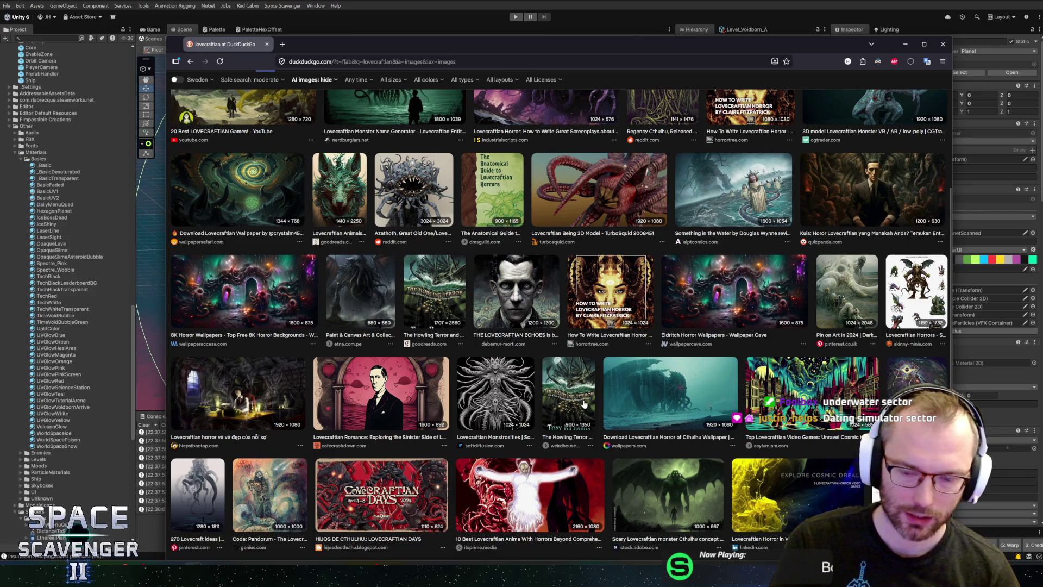
{"action": "left_click", "coordinate": [611, 404]}
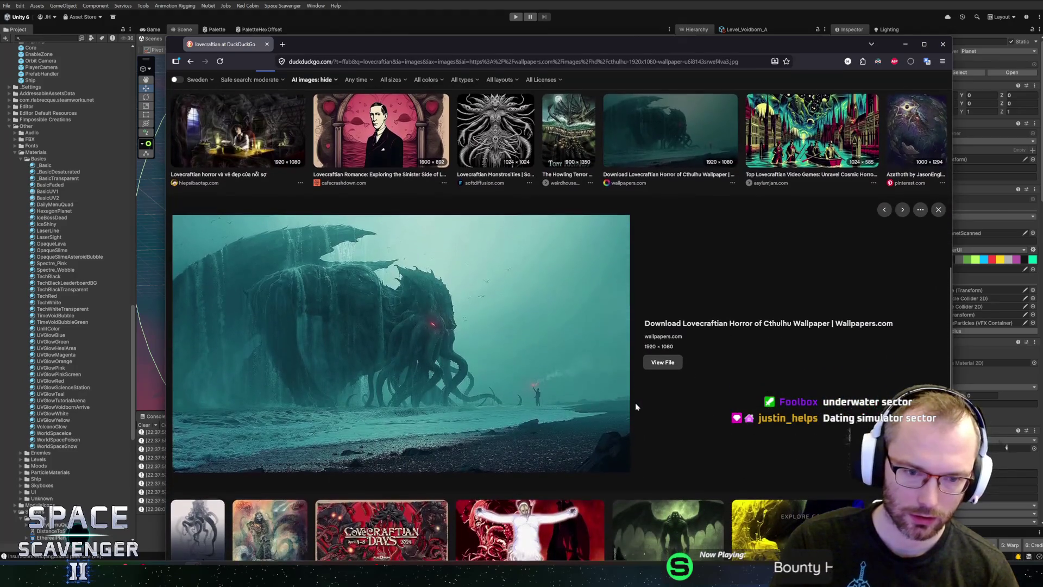
{"action": "scroll", "coordinate": [612, 404], "scroll_direction": "up", "scroll_amount": 10}
{"action": "key", "text": "Escape"}
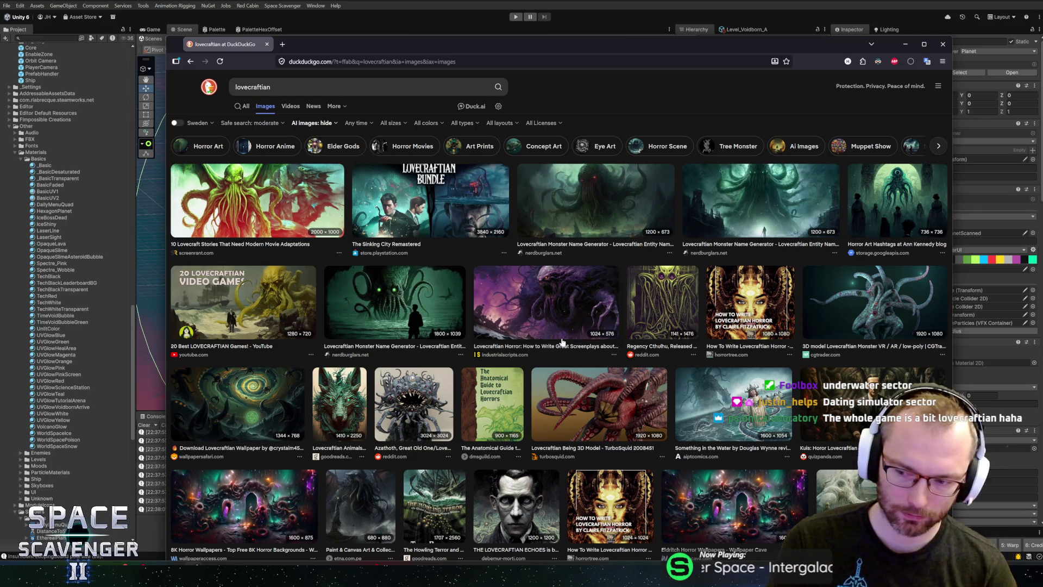
{"action": "middle_click", "coordinate": [237, 40]}
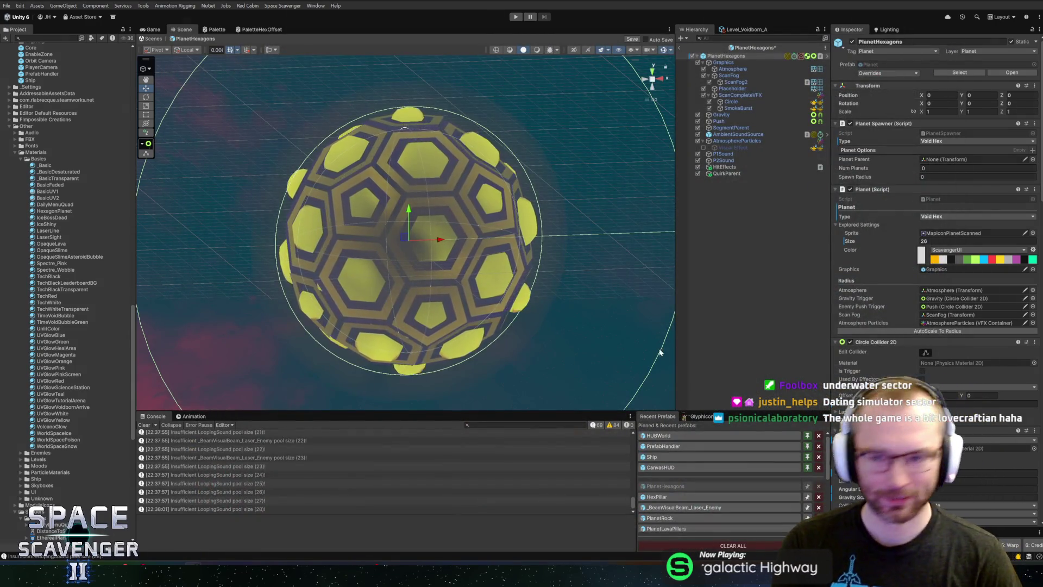
- Select Placeholder, exit the PlanetHexagons prefab to the main scene, and start Play mode
{"action": "left_click", "coordinate": [734, 88]}
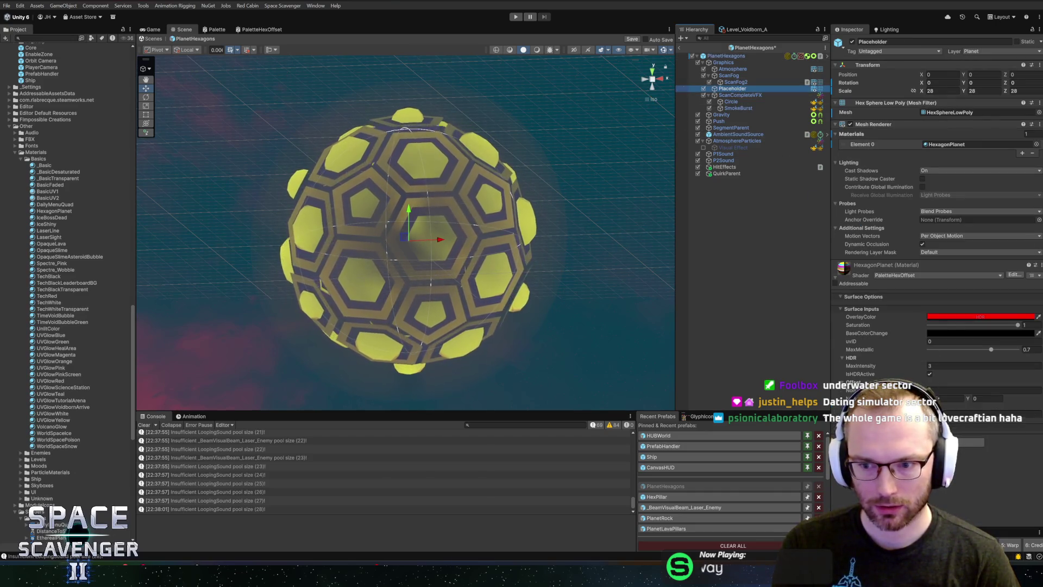
{"action": "scroll", "coordinate": [601, 277], "scroll_direction": "up", "scroll_amount": 2}
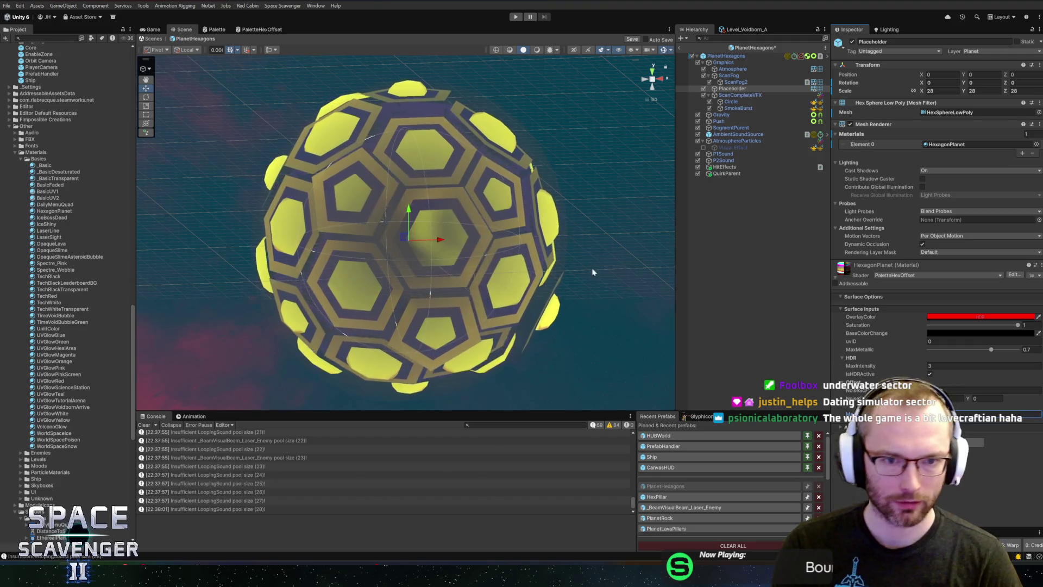
{"action": "left_click", "coordinate": [679, 47]}
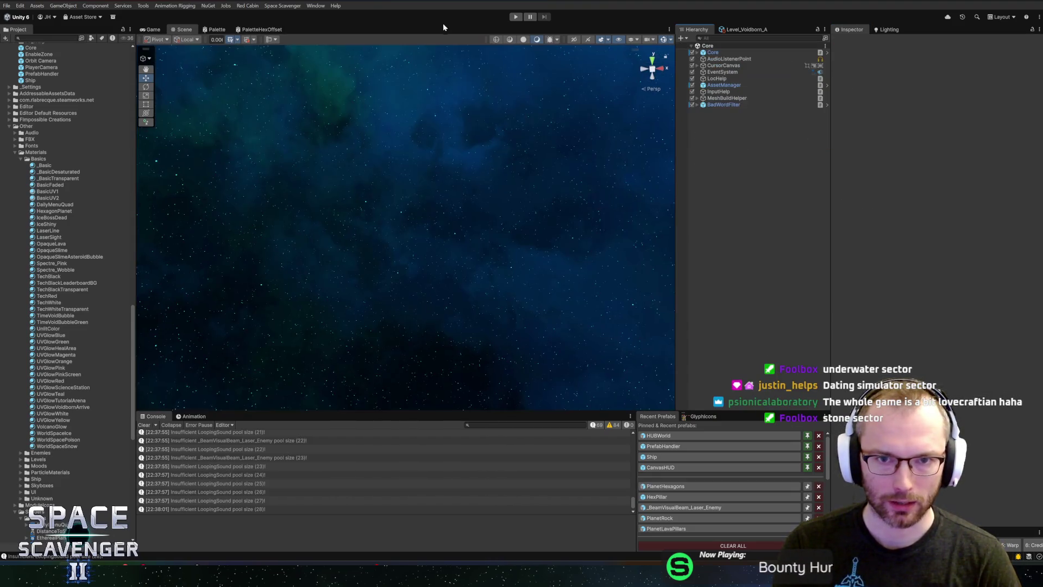
{"action": "left_click", "coordinate": [515, 17]}
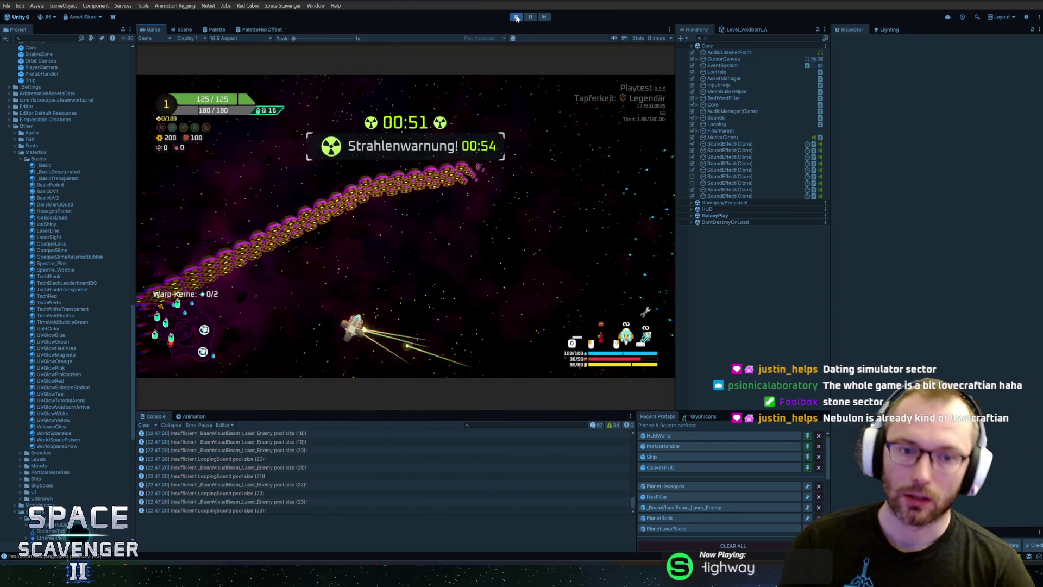
- Maximize the Game view and run 'ship teleport' in the debug console
{"action": "double_click", "coordinate": [148, 30]}
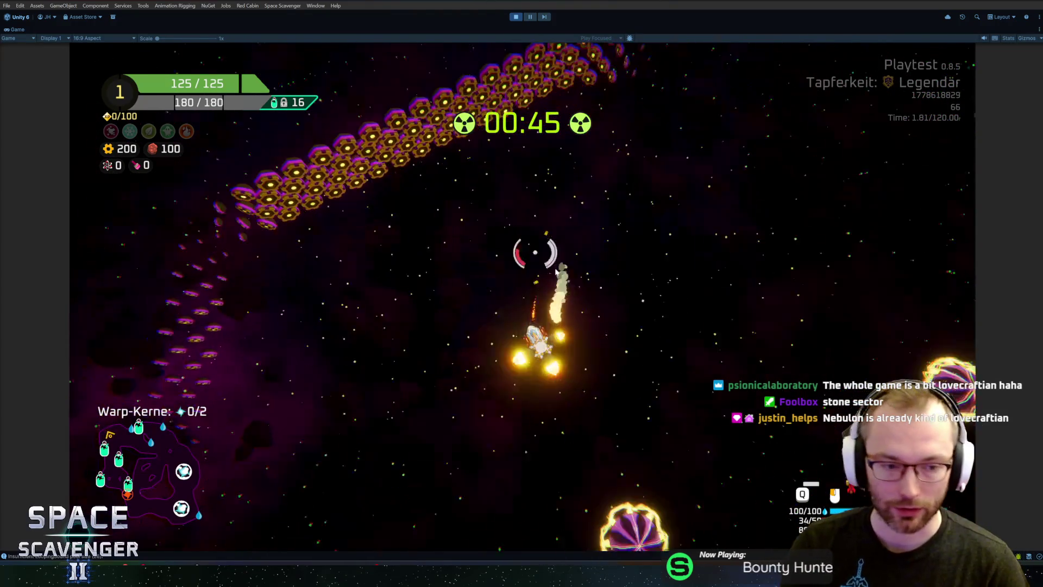
{"action": "key", "text": "grave"}
{"action": "type", "text": "ship teleport"}
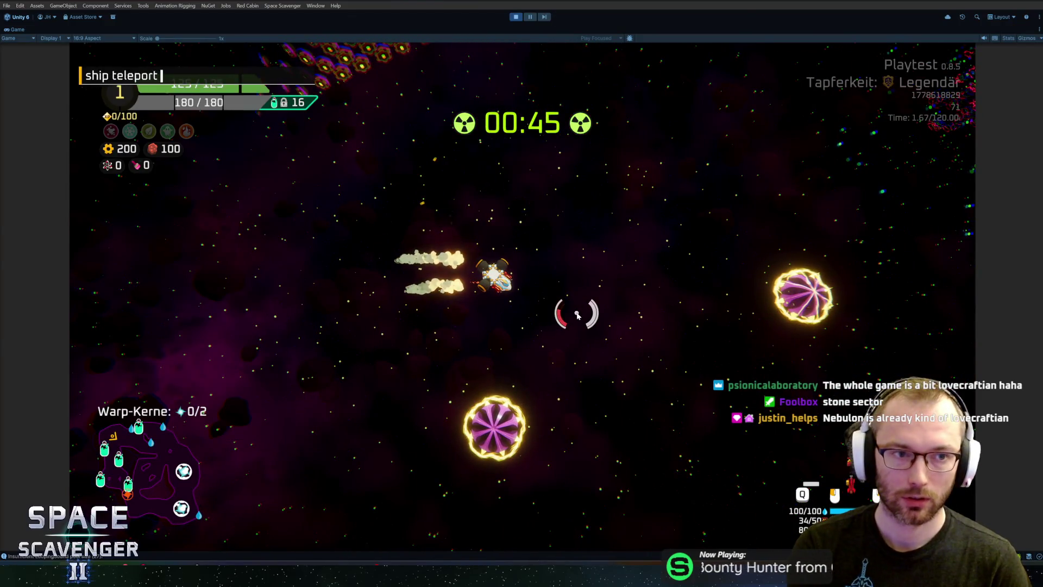
{"action": "key", "text": "Return"}
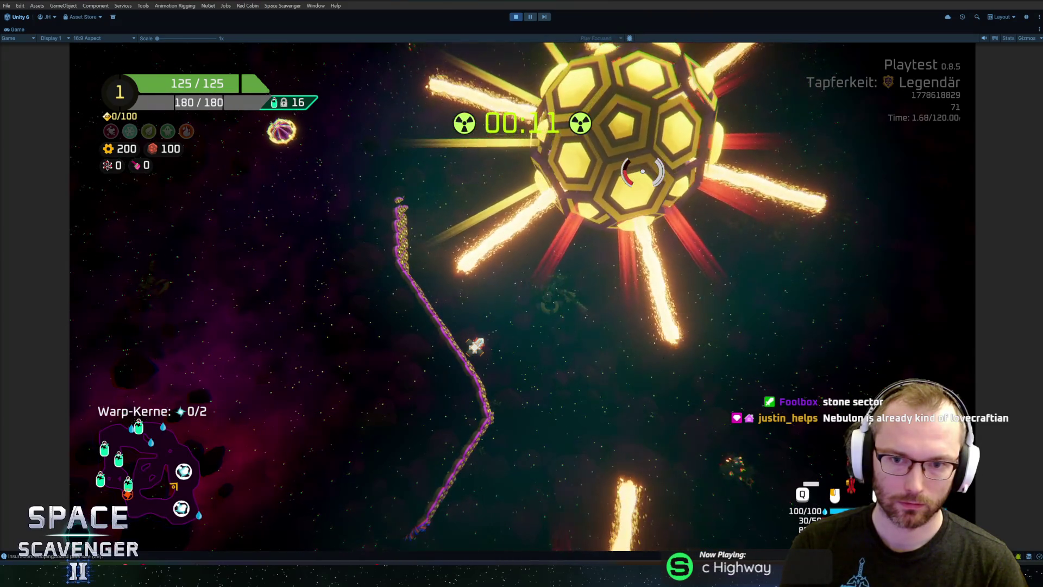
- Pause and resume, stop the level radiation countdown via the console, and select the HexagonPlanet material
{"action": "left_click", "coordinate": [533, 18]}
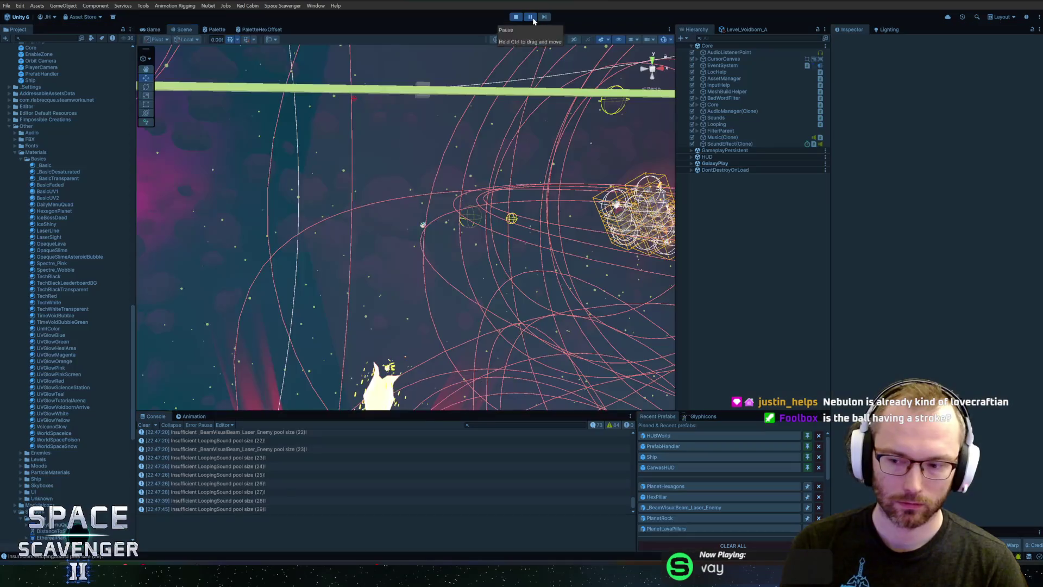
{"action": "left_click", "coordinate": [533, 20]}
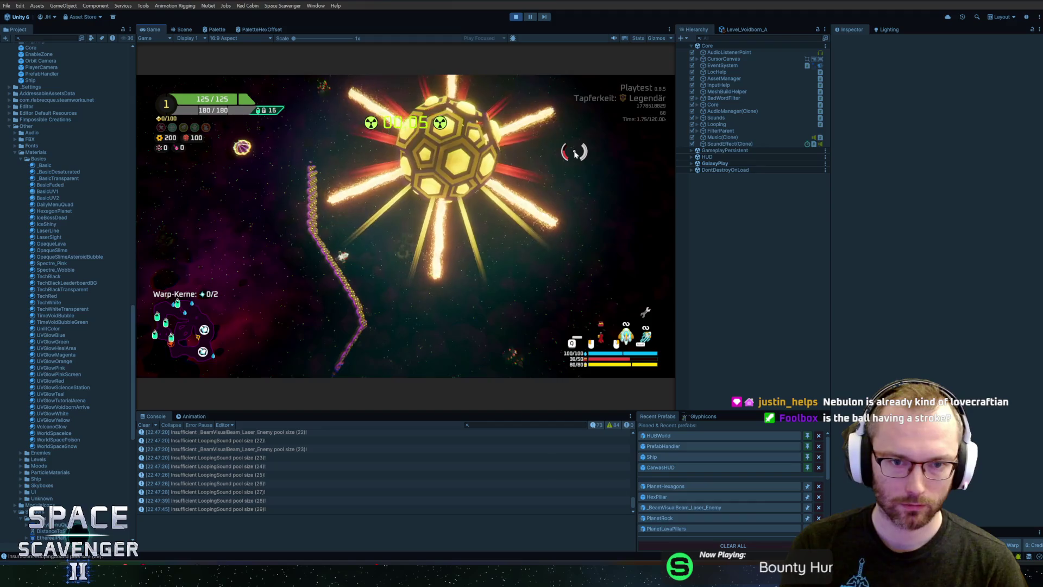
{"action": "key", "text": "grave"}
{"action": "type", "text": "level radiation stop"}
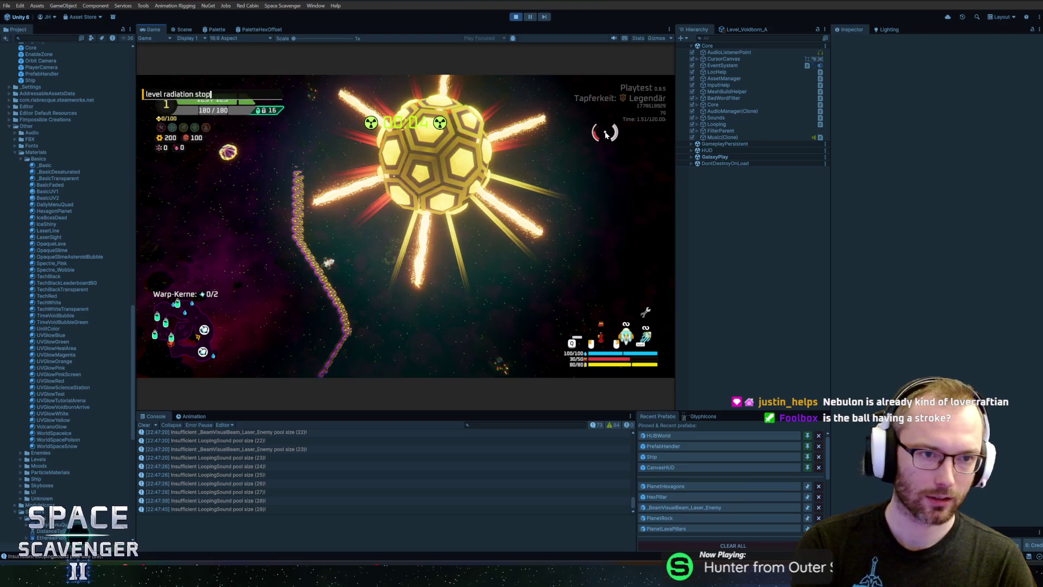
{"action": "key", "text": "Return"}
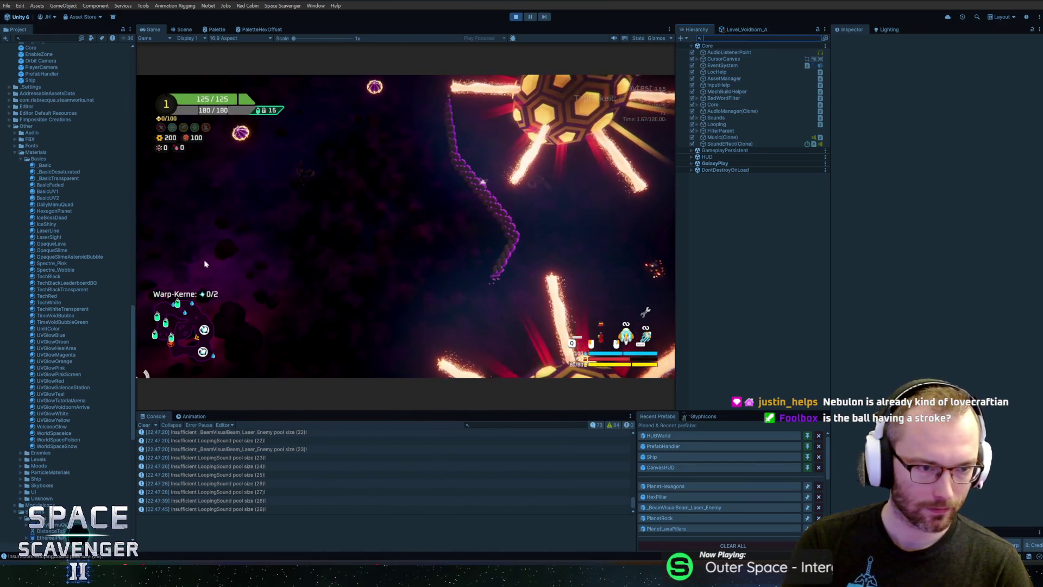
{"action": "left_click", "coordinate": [43, 211]}
- Set the HexagonPlanet material's NoiseSpeed X to 0.05 and maximize the Game view again
{"action": "left_click", "coordinate": [972, 187]}
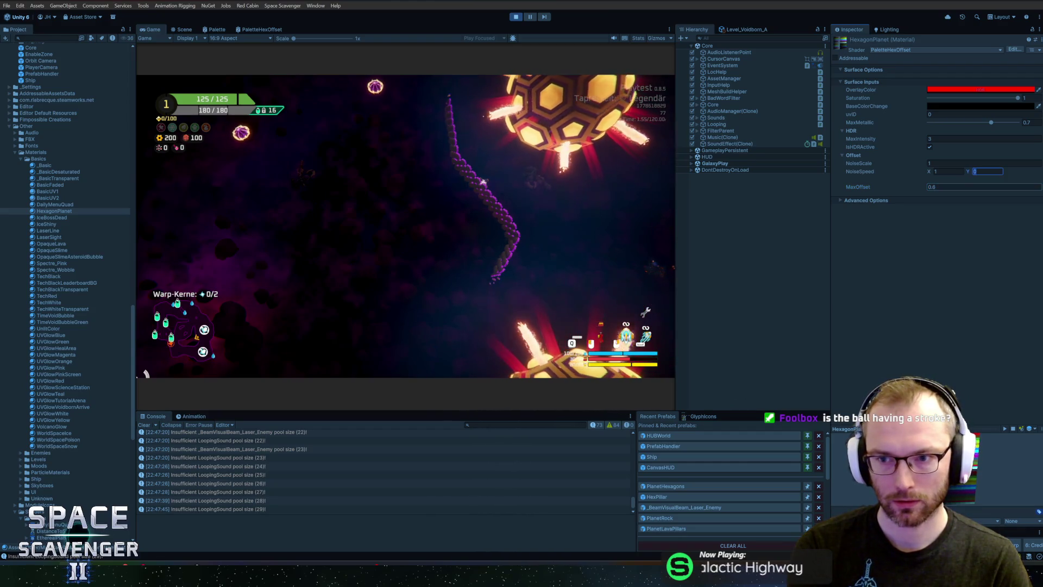
{"action": "type", "text": ".3"}
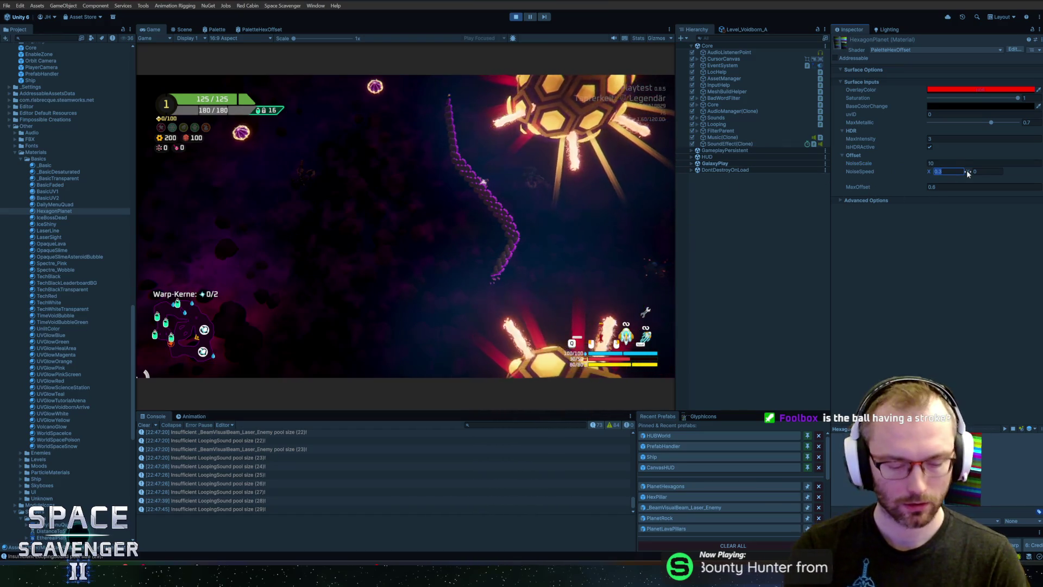
{"action": "key", "text": "BackSpace"}
{"action": "type", "text": "05"}
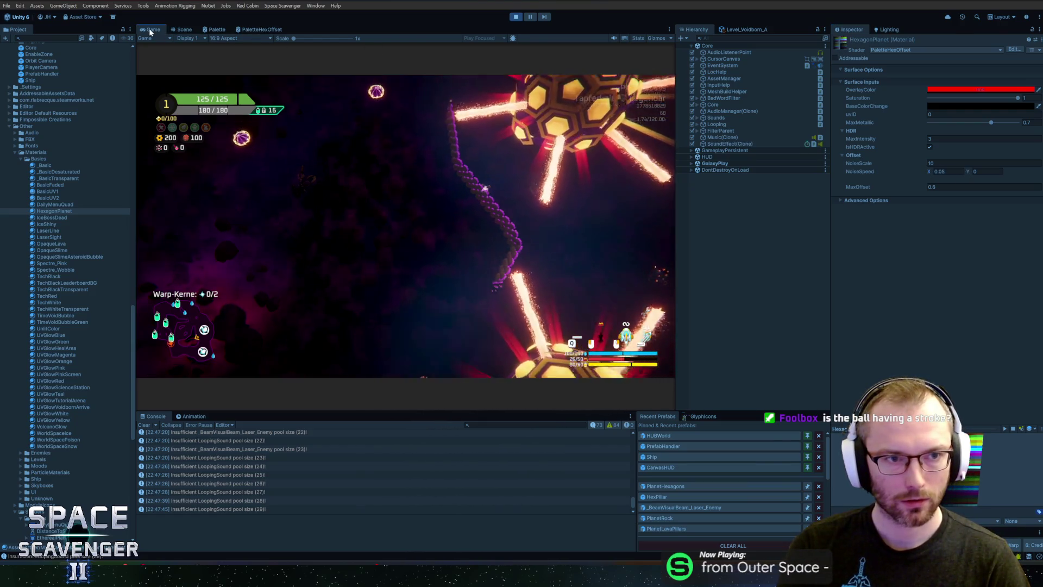
{"action": "double_click", "coordinate": [150, 32]}
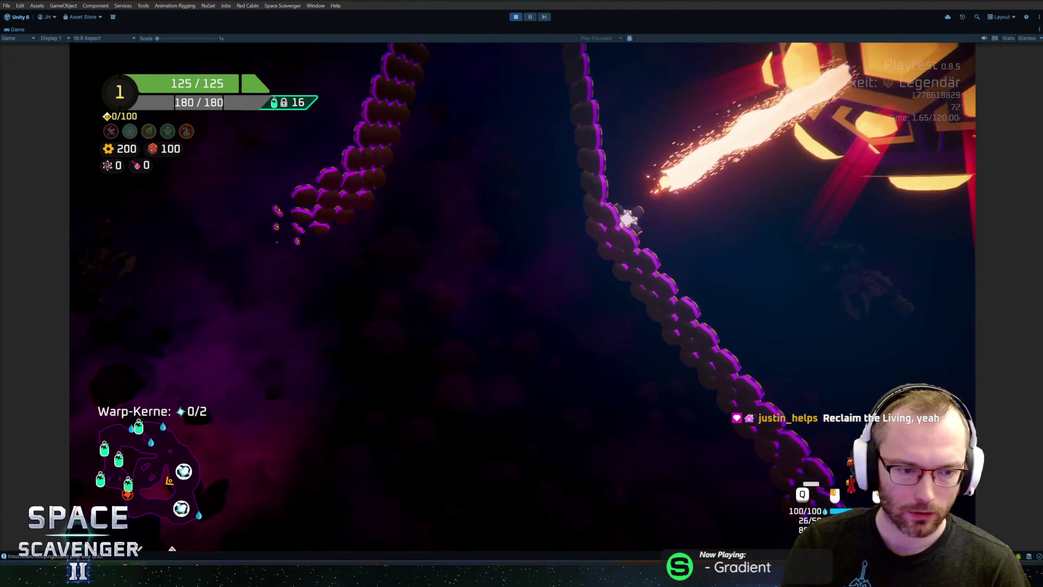
- Fly the ship through the purple level up close to the glowing hex planet
{"action": "mouse_move", "coordinate": [193, 576]}
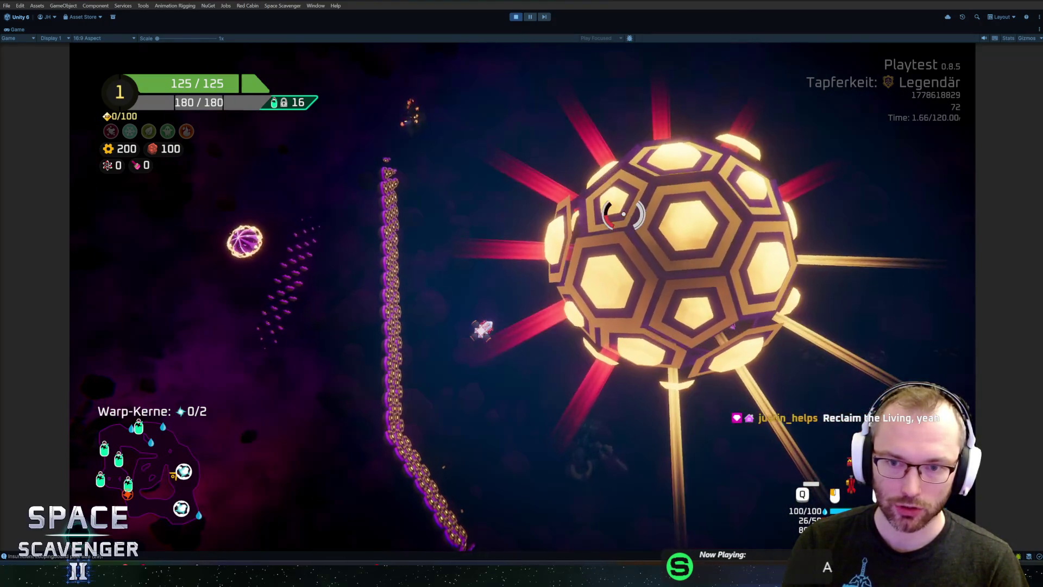
- Fly beside the glowing hex planet, then bring up the Alt+Tab window switcher
{"action": "key", "text": "alt+Tab"}
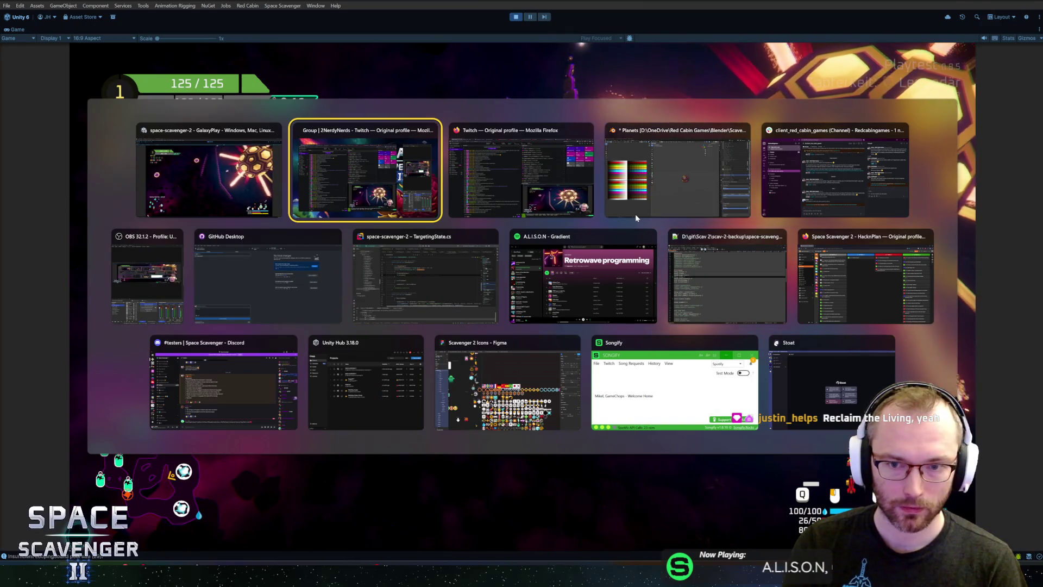
- In the Blender planets file, select the whole hex sphere mesh and its UV points on the palette
{"action": "left_click", "coordinate": [636, 216]}
{"action": "scroll", "coordinate": [611, 236], "scroll_direction": "up", "scroll_amount": 9}
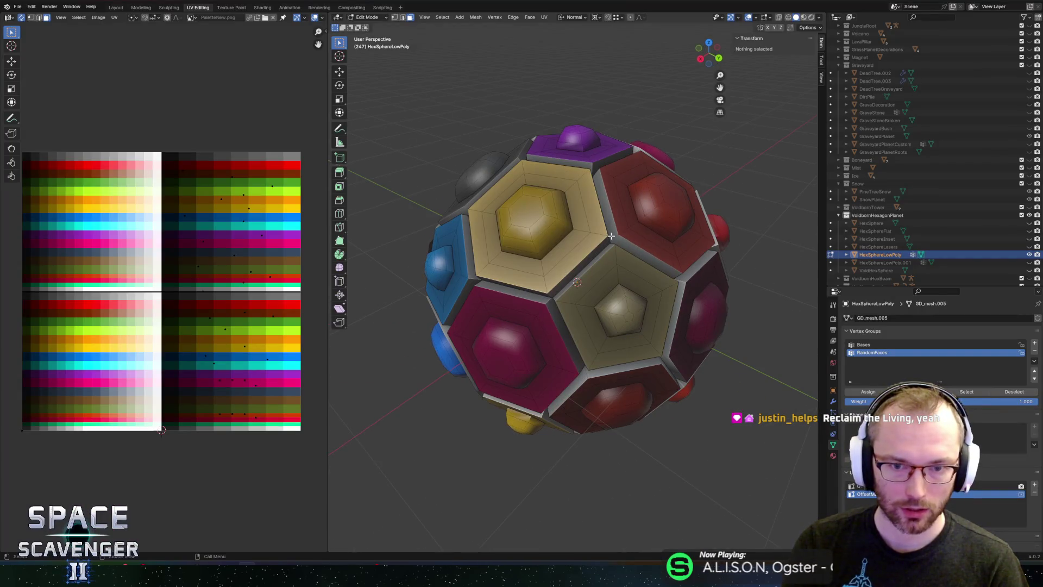
{"action": "left_click", "coordinate": [610, 224]}
{"action": "key", "text": "a"}
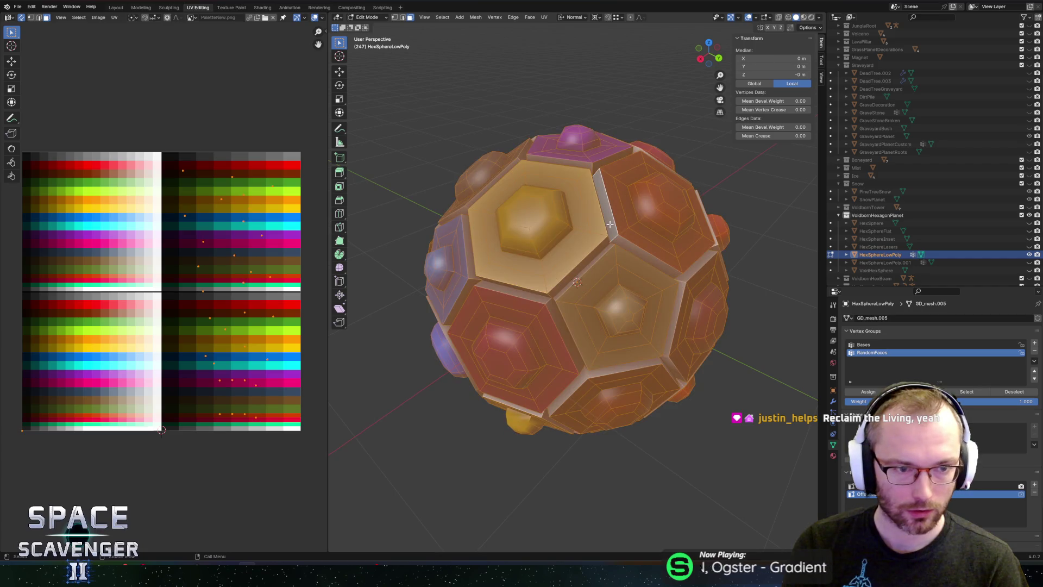
{"action": "left_click", "coordinate": [21, 17]}
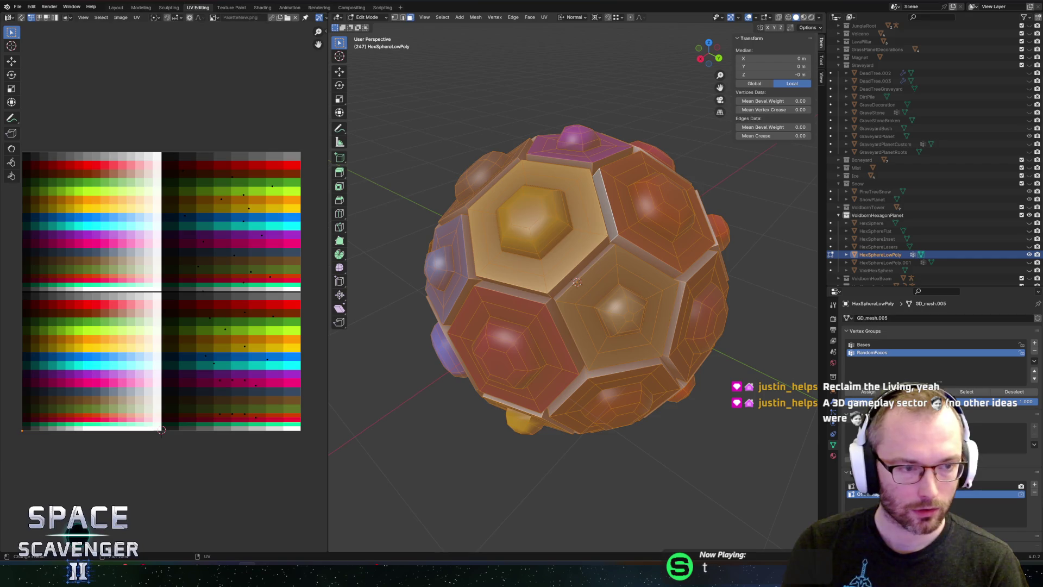
{"action": "left_click", "coordinate": [21, 17]}
{"action": "left_click_drag", "start_coordinate": [56, 360], "coordinate": [5, 285]}
{"action": "mouse_move", "coordinate": [50, 333]}
{"action": "left_mouse_down"}
{"action": "mouse_move", "coordinate": [26, 375]}
{"action": "mouse_move", "coordinate": [27, 242]}
{"action": "left_mouse_up"}
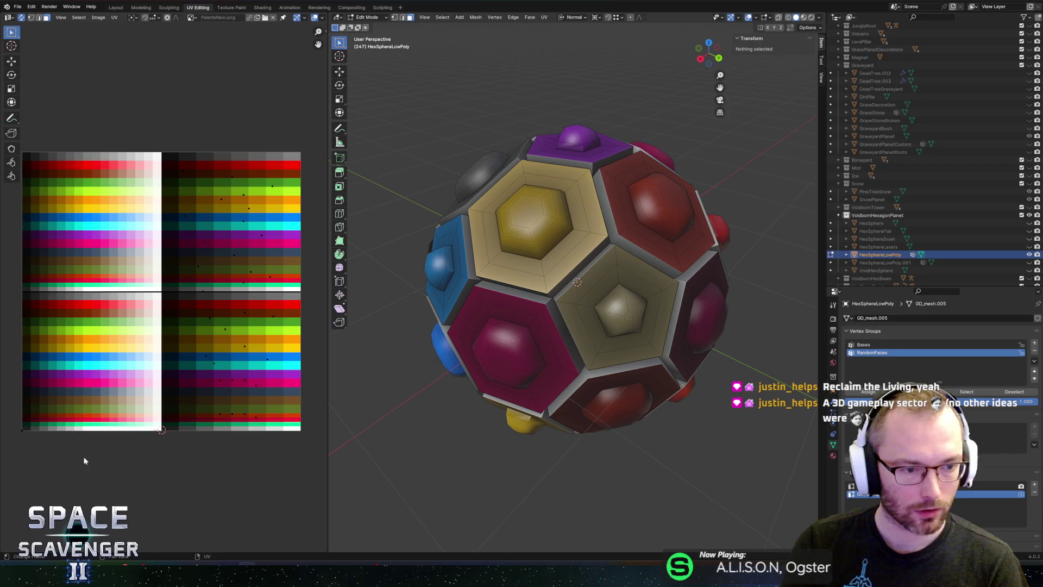
{"action": "left_click_drag", "start_coordinate": [27, 470], "coordinate": [27, 471]}
- Duplicate the hex sphere in place and select the HexSphereLowPoly object
{"action": "key", "text": "Tab"}
{"action": "key", "text": "shift+d"}
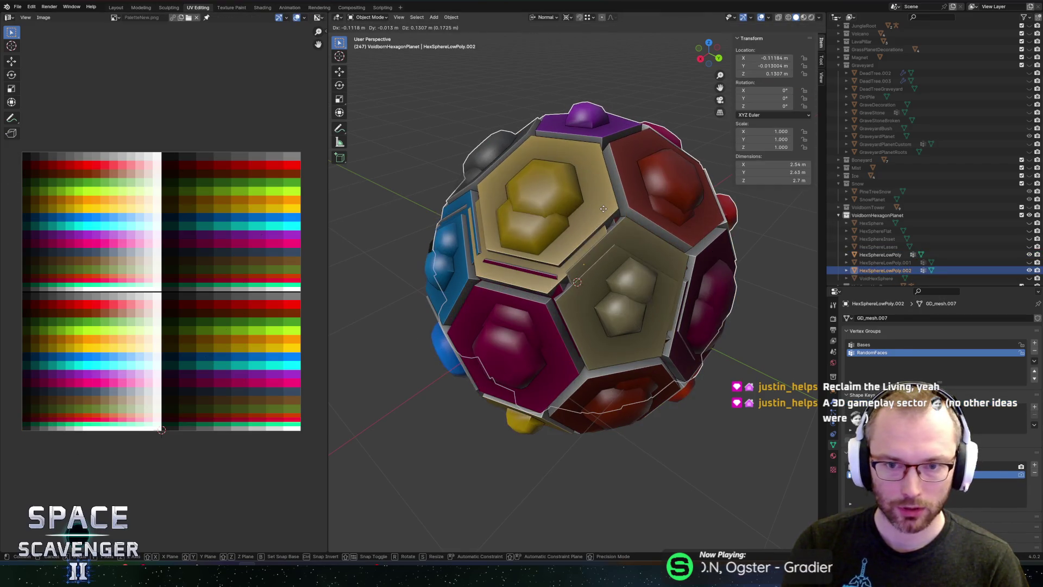
{"action": "right_click", "coordinate": [603, 208]}
{"action": "left_click", "coordinate": [883, 255]}
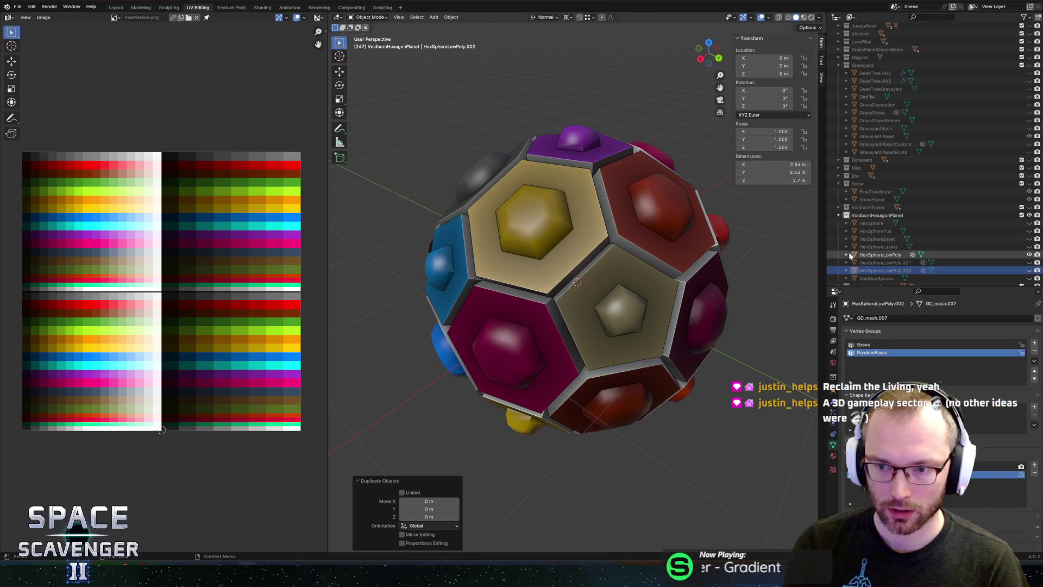
- Apply the context-menu geometry operation, then scale the whole mesh down to about 0.865
{"action": "key", "text": "Tab"}
{"action": "key", "text": "a"}
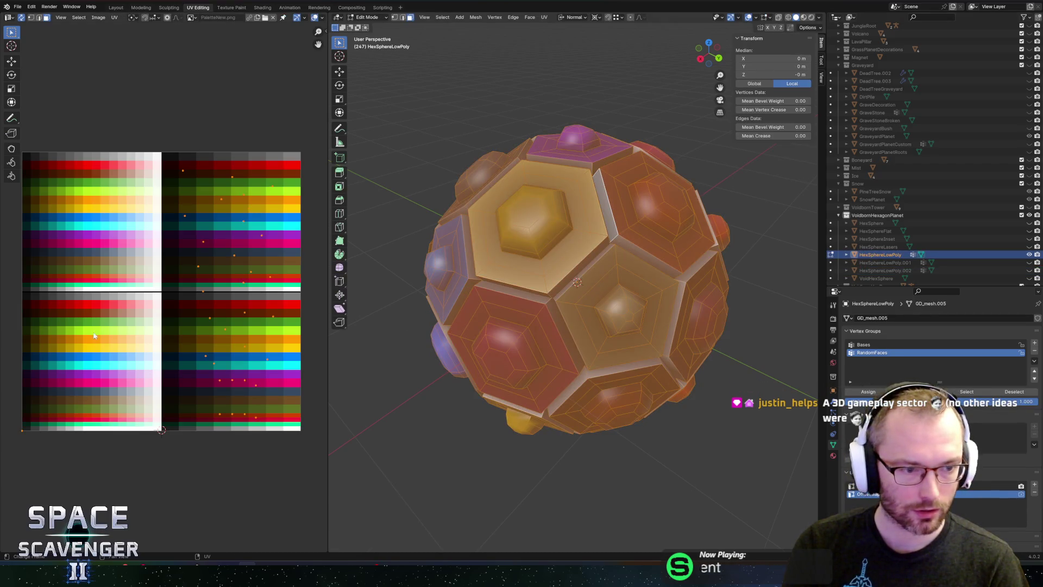
{"action": "left_click", "coordinate": [16, 478]}
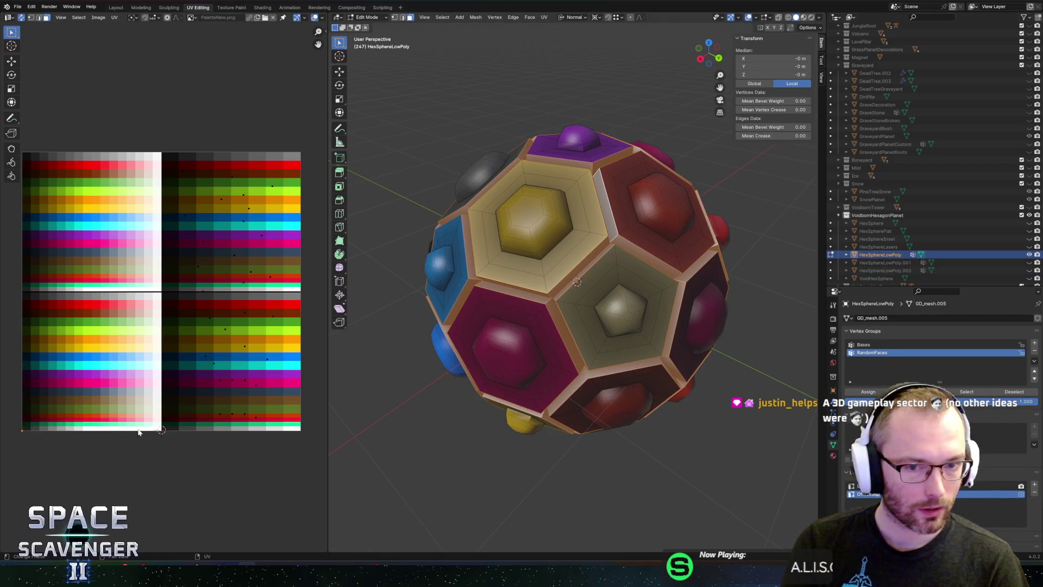
{"action": "right_click", "coordinate": [489, 270]}
{"action": "left_click", "coordinate": [512, 293]}
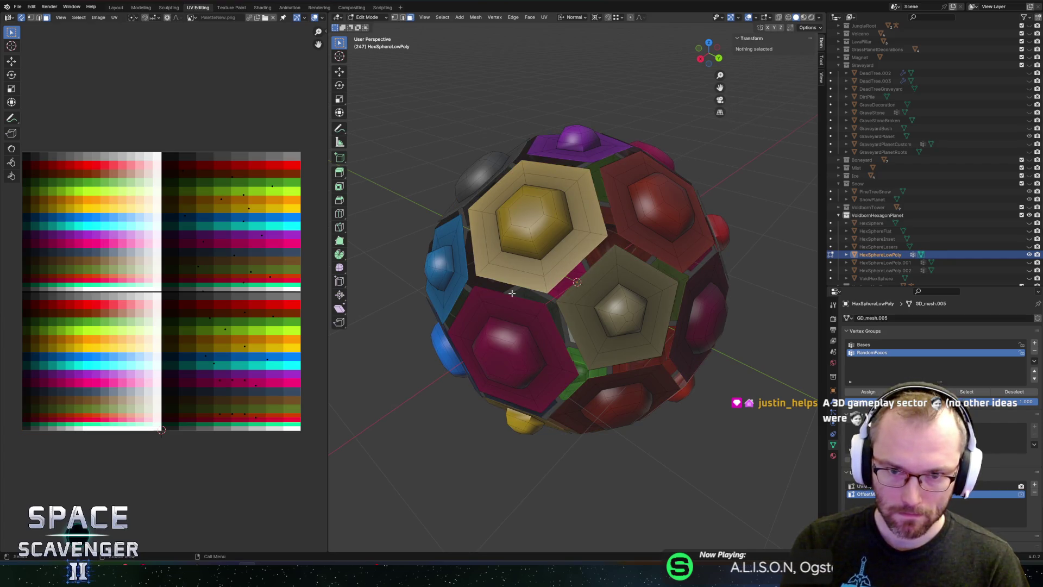
{"action": "key", "text": "a"}
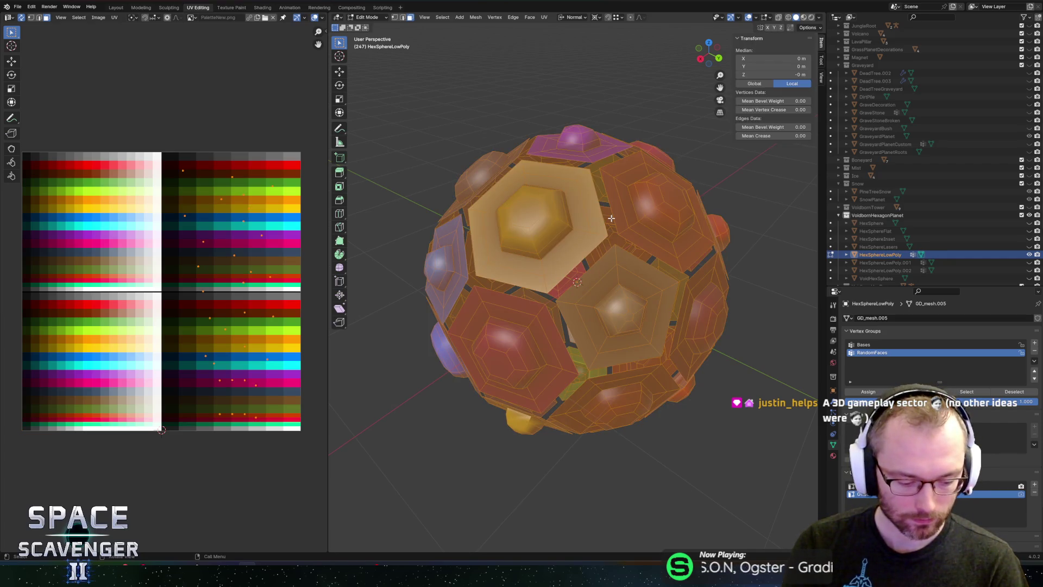
{"action": "key", "text": "s"}
{"action": "mouse_move", "coordinate": [599, 232]}
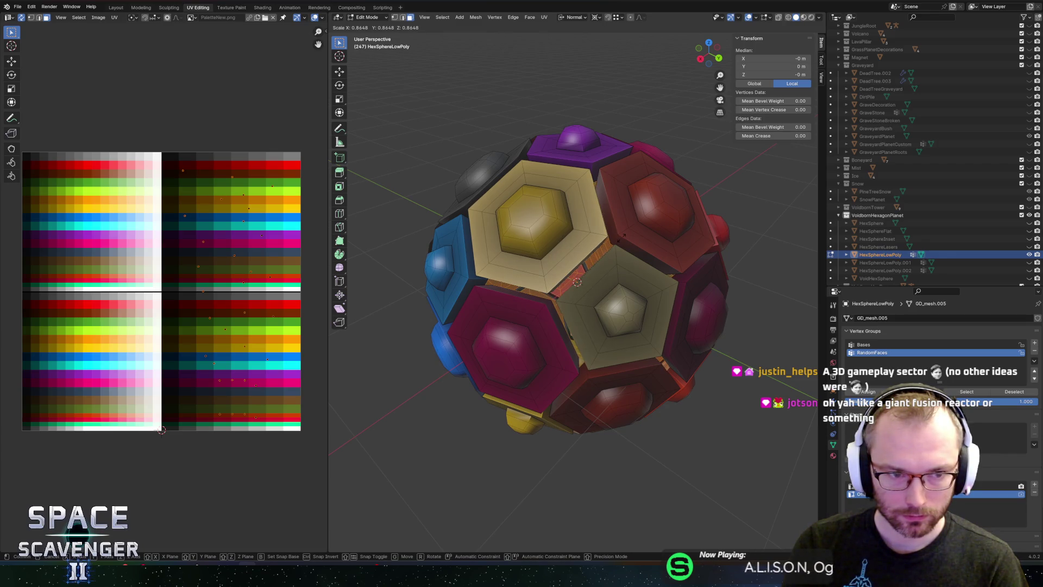
{"action": "left_click", "coordinate": [621, 237]}
{"action": "key", "text": "Tab"}
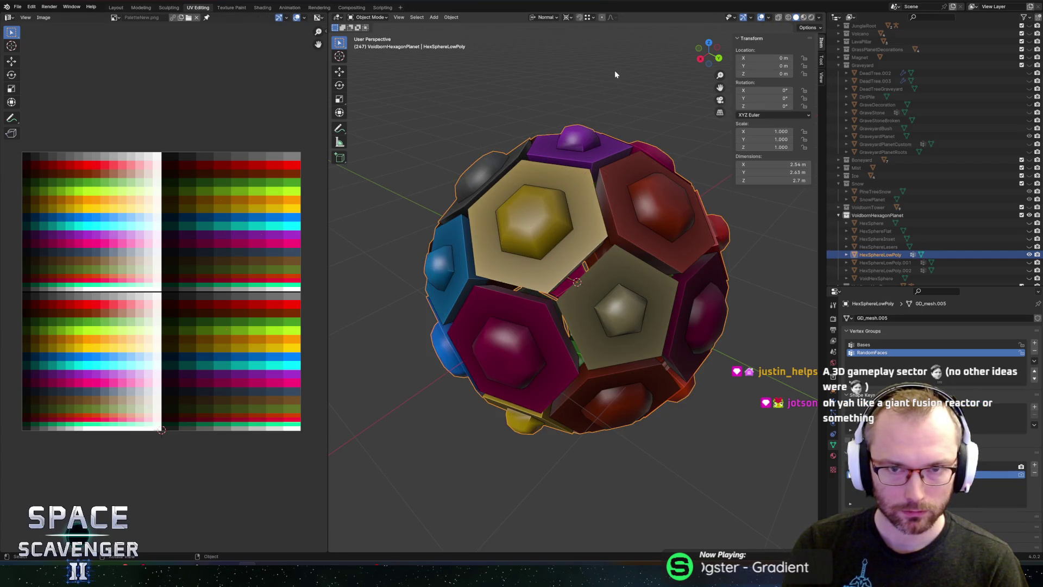
{"action": "key", "text": "Tab"}
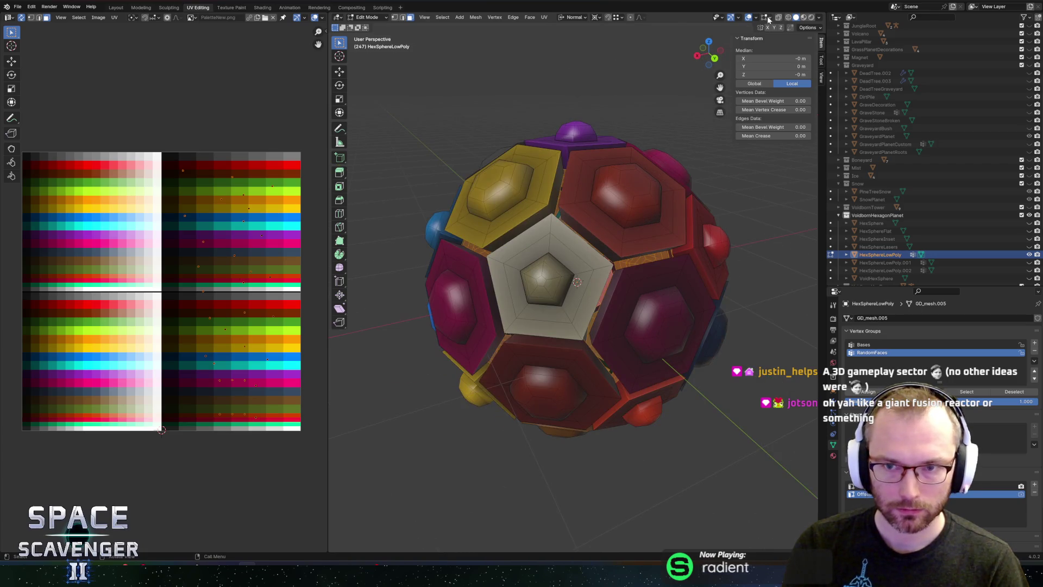
{"action": "left_click", "coordinate": [756, 18]}
- Turn on the Face Orientation overlay and select all faces of the hex sphere
{"action": "left_click", "coordinate": [708, 177]}
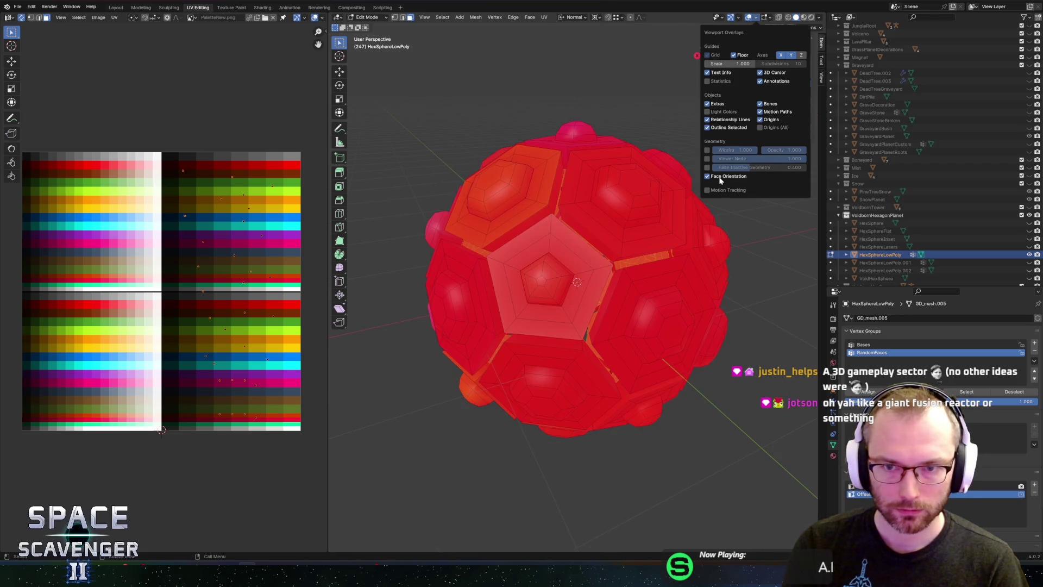
{"action": "mouse_move", "coordinate": [685, 142]}
{"action": "left_mouse_down"}
{"action": "mouse_move", "coordinate": [650, 96]}
{"action": "mouse_move", "coordinate": [543, 43]}
{"action": "left_mouse_up"}
{"action": "key", "text": "a"}
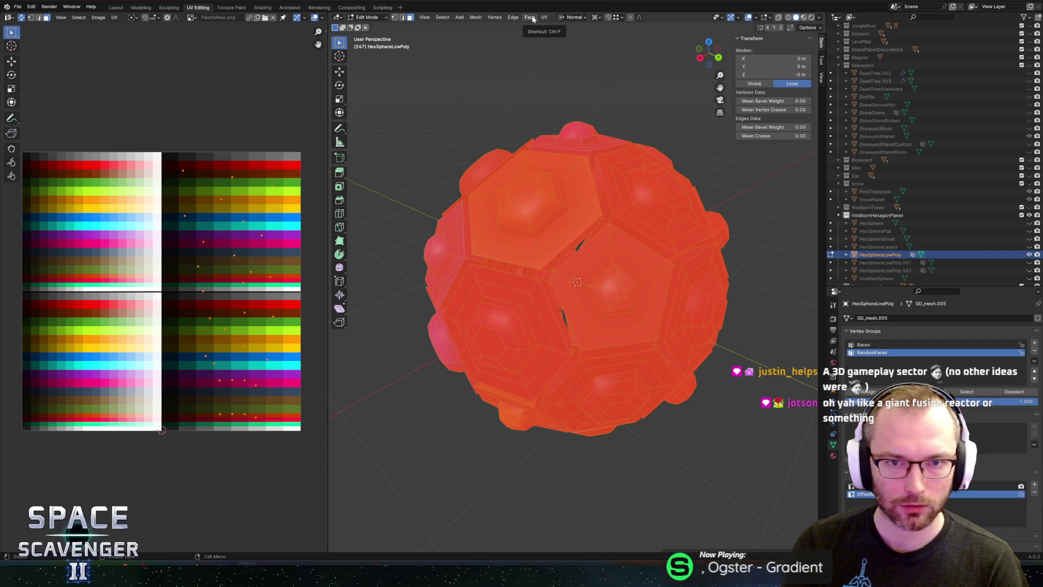
- Try flipping the face normals, undo it, and set up the FBX export to Planets.fbx
{"action": "left_click", "coordinate": [481, 18]}
{"action": "mouse_move", "coordinate": [511, 150]}
{"action": "left_click", "coordinate": [552, 152]}
{"action": "key", "text": "ctrl+z"}
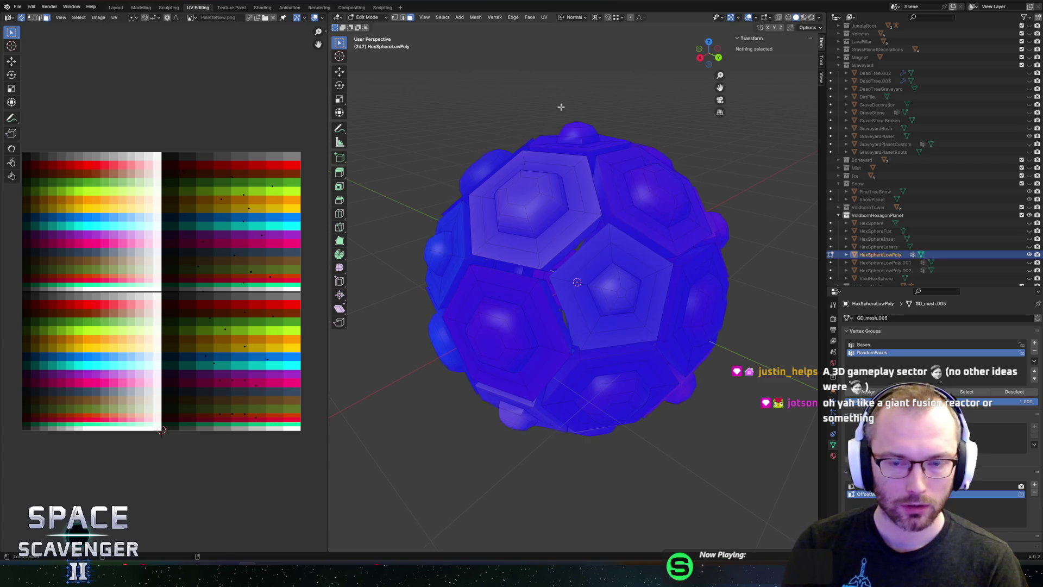
{"action": "key", "text": "ctrl+shift+e"}
{"action": "left_click", "coordinate": [785, 499]}
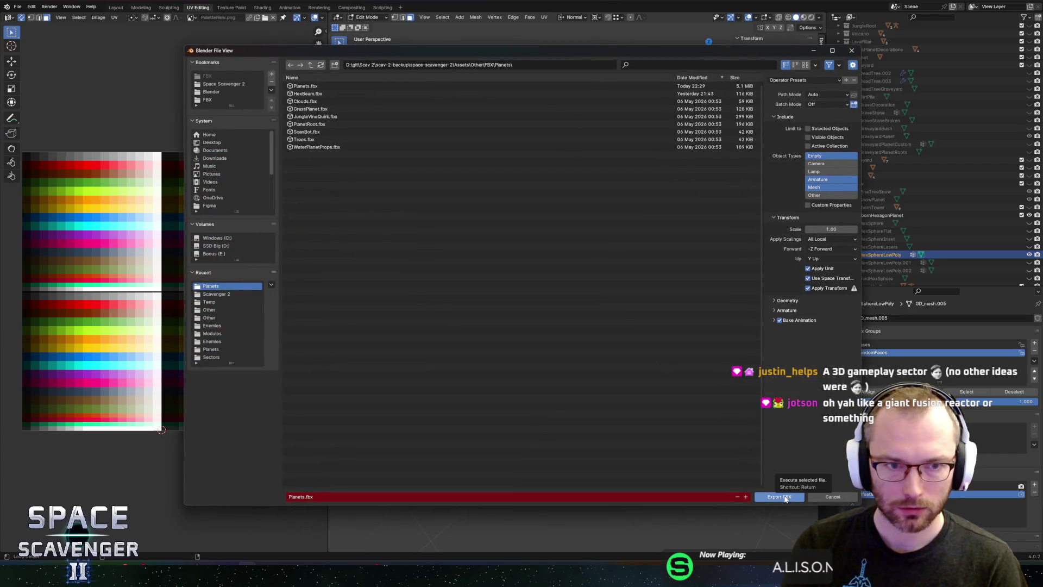
- Check the export in Unity, then hide the Face Orientation overlay in Blender's Edit Mode
{"action": "key", "text": "alt+Tab"}
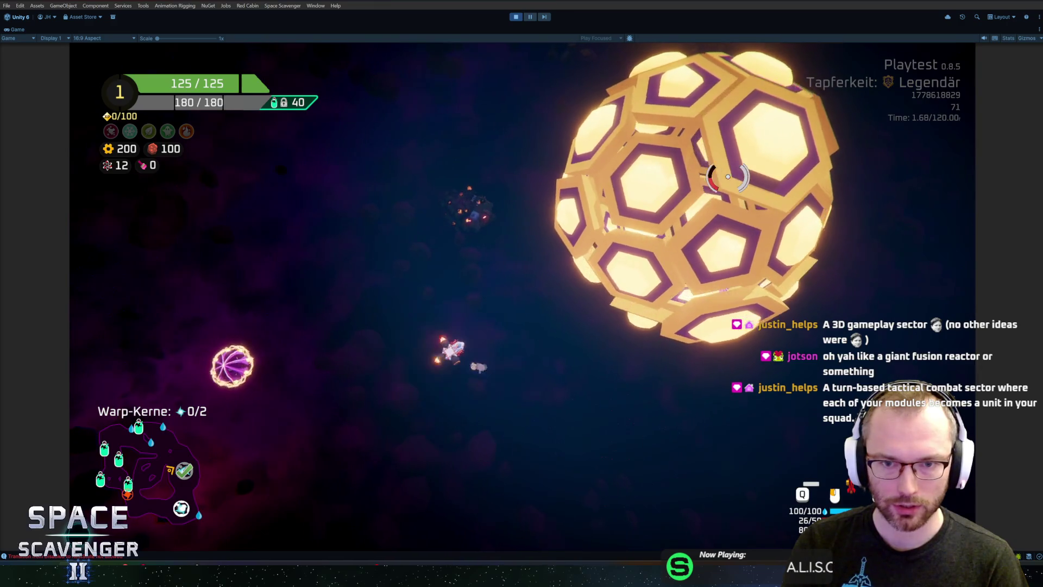
{"action": "key", "text": "alt+Tab"}
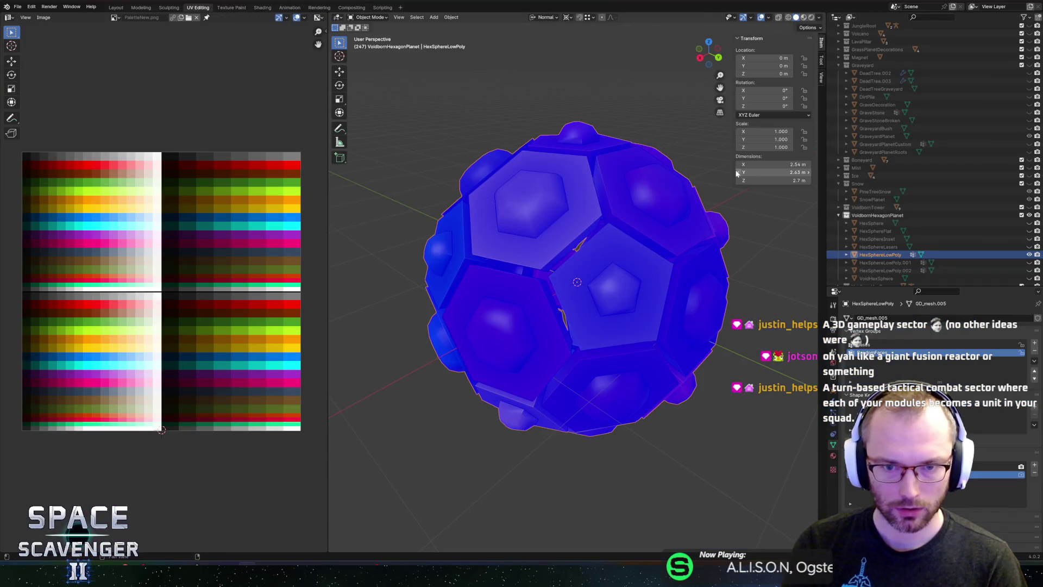
{"action": "key", "text": "Tab"}
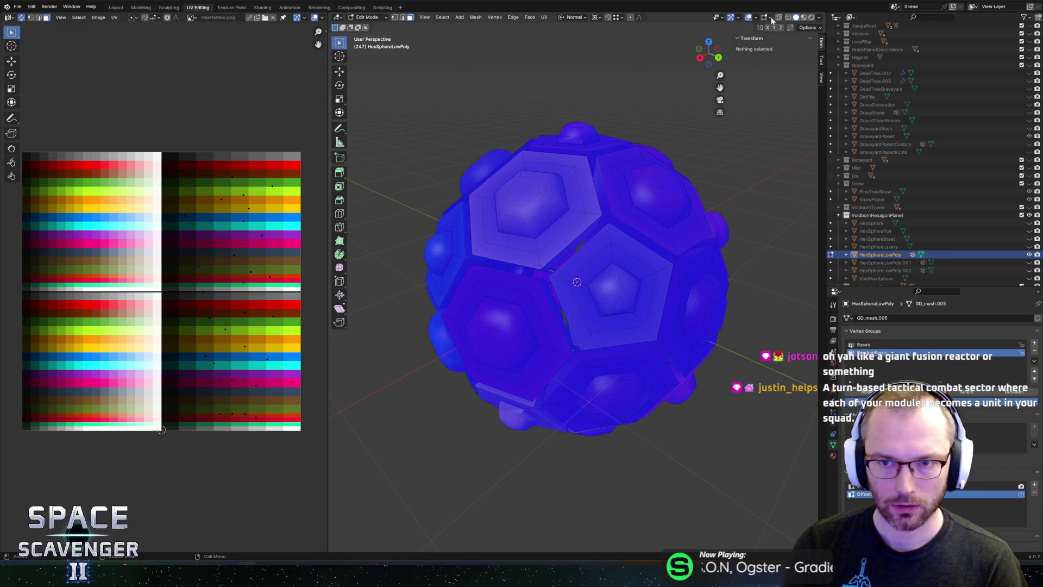
{"action": "left_click", "coordinate": [755, 17]}
{"action": "left_click", "coordinate": [726, 177]}
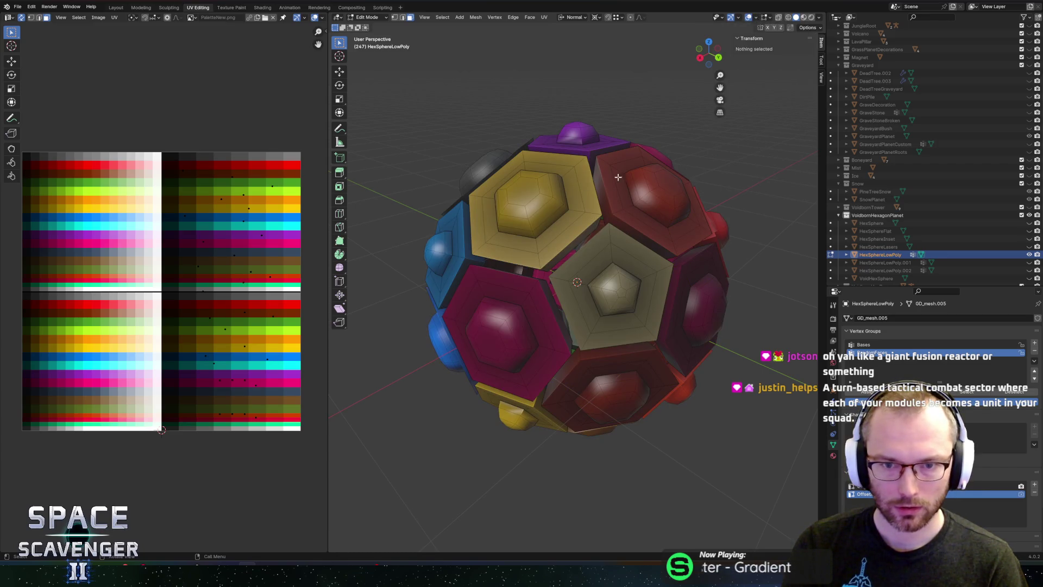
{"action": "left_click", "coordinate": [608, 217], "text": "alt"}
- Undo the last change, move a UV point onto a gold palette cell, and reload the palette image
{"action": "key", "text": "ctrl+z"}
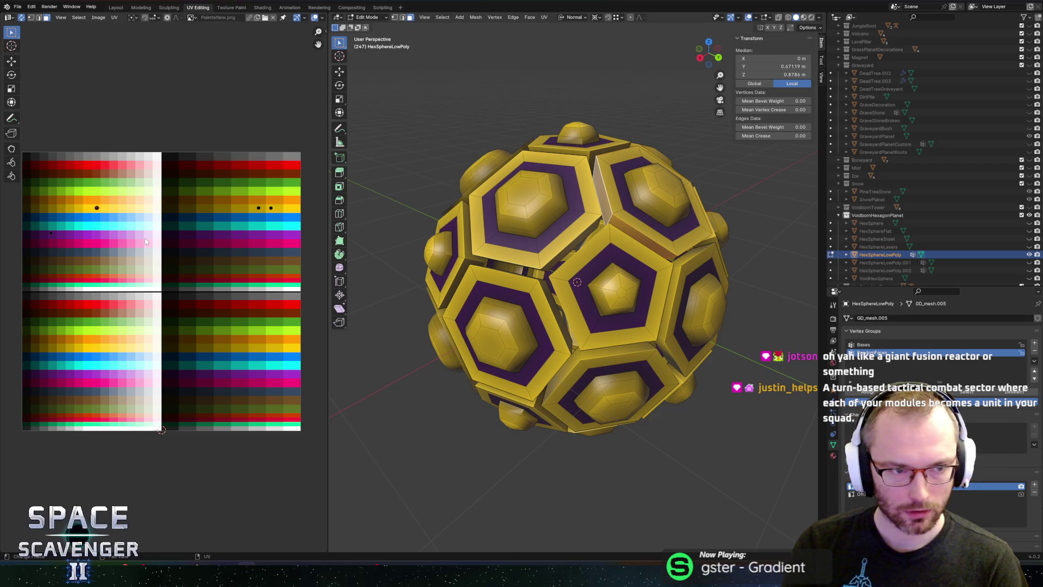
{"action": "mouse_move", "coordinate": [93, 359]}
{"action": "left_mouse_down"}
{"action": "mouse_move", "coordinate": [73, 405]}
{"action": "mouse_move", "coordinate": [3, 479]}
{"action": "left_mouse_up"}
{"action": "left_click", "coordinate": [97, 207]}
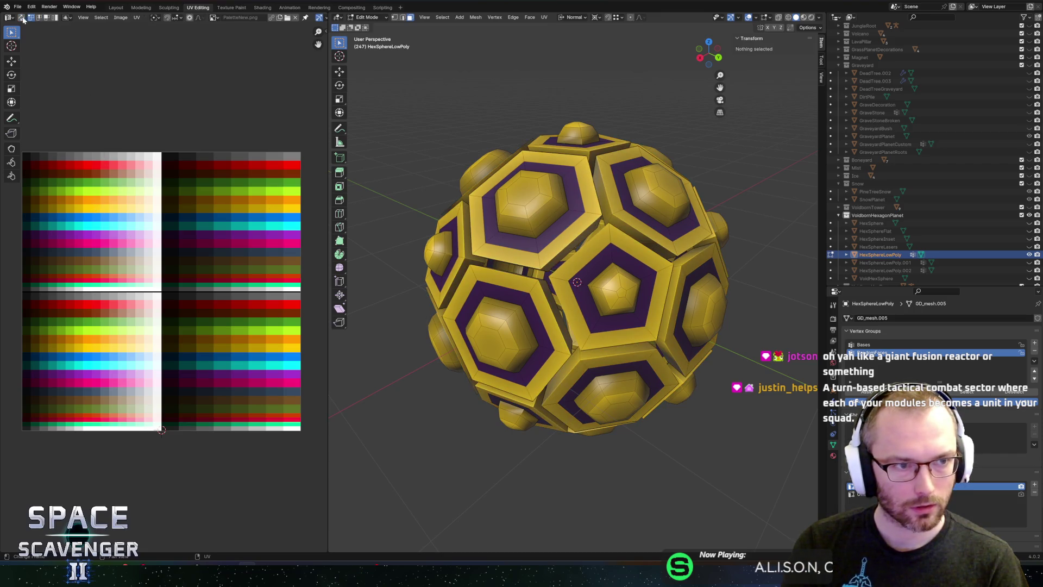
{"action": "scroll", "coordinate": [118, 257], "scroll_direction": "up", "scroll_amount": 2}
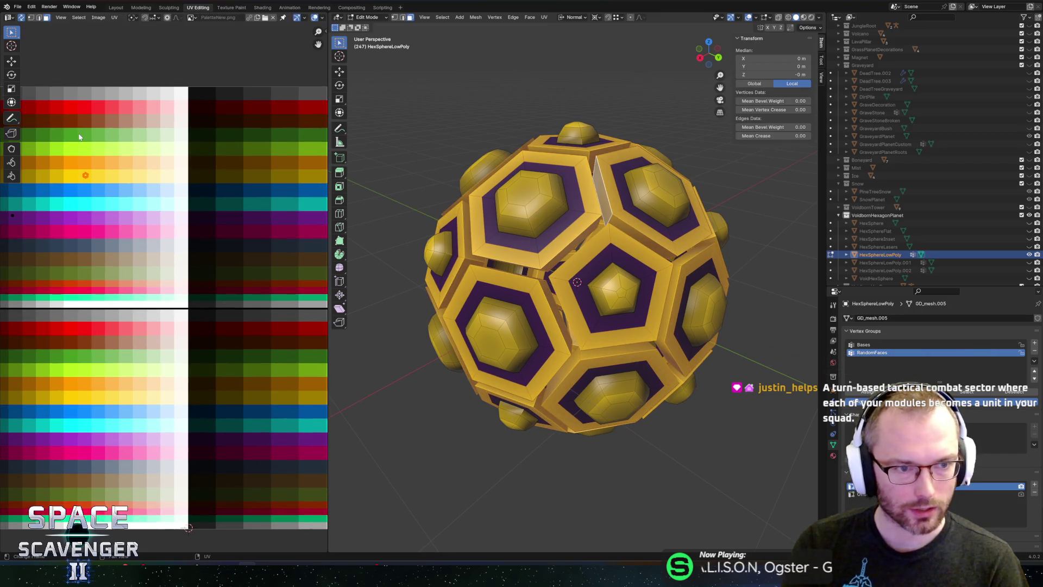
{"action": "scroll", "coordinate": [221, 201], "scroll_direction": "right", "scroll_amount": 5}
{"action": "key", "text": "g"}
{"action": "left_click", "coordinate": [196, 207]}
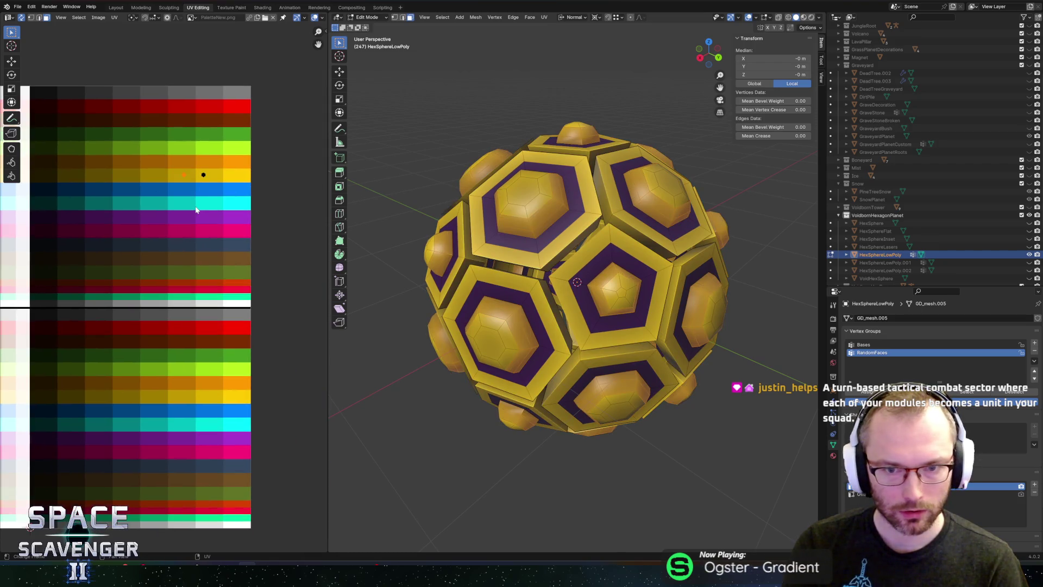
{"action": "key", "text": "alt+r"}
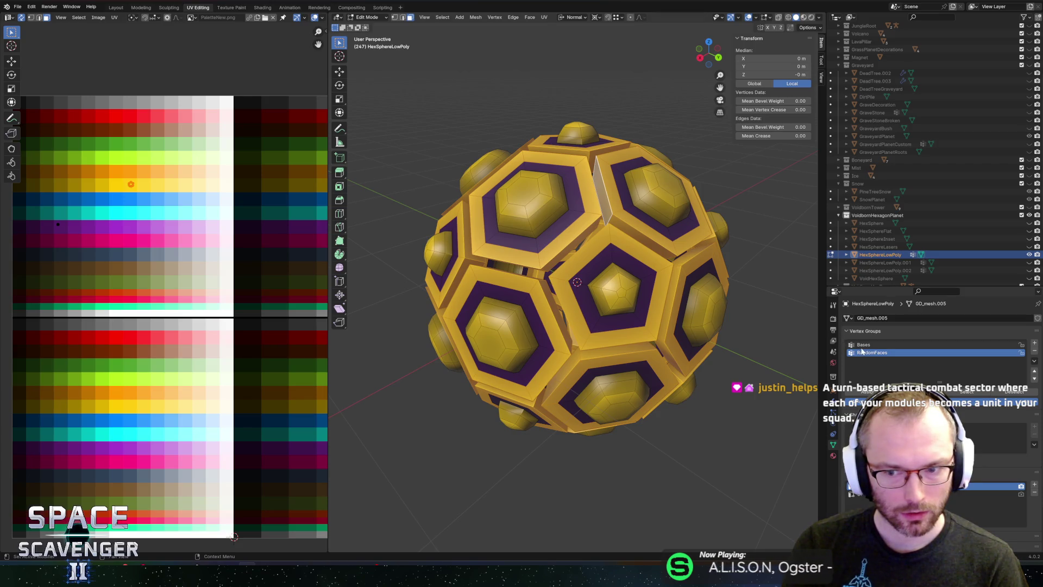
- Select the faces of the Bases vertex group, then deselect them again
{"action": "left_click", "coordinate": [731, 422]}
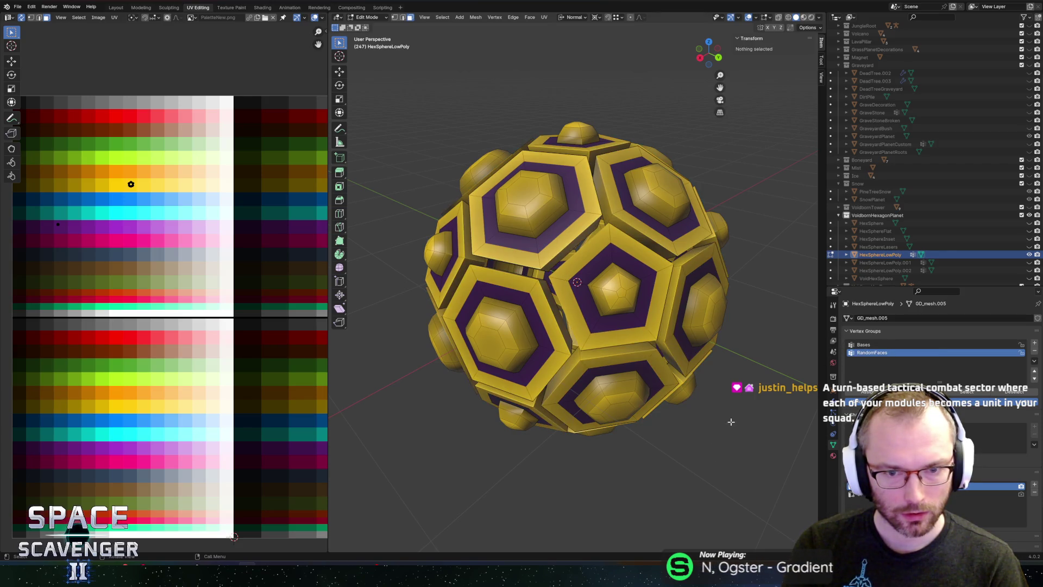
{"action": "left_click", "coordinate": [869, 346]}
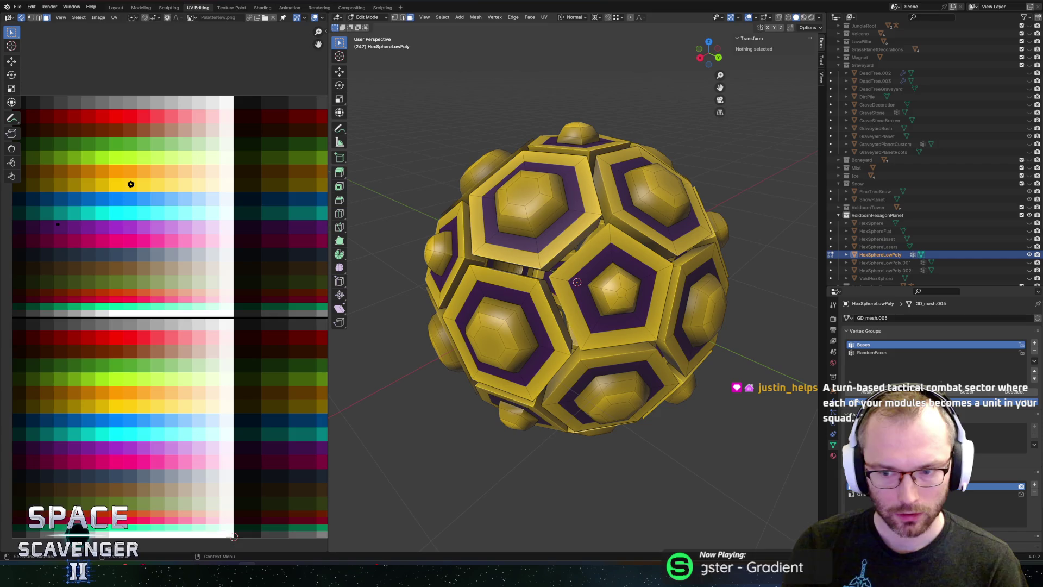
{"action": "left_click", "coordinate": [956, 393]}
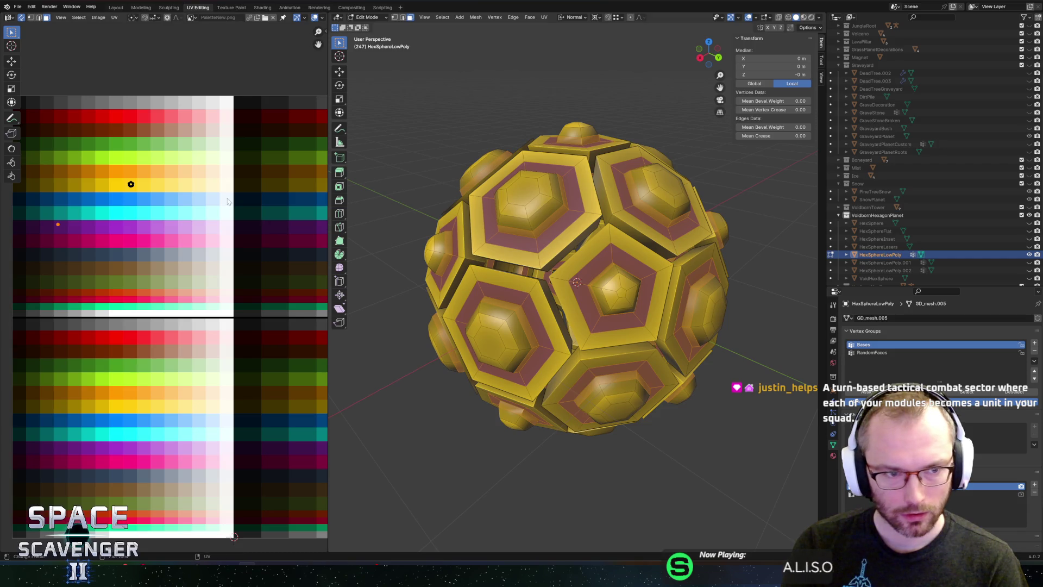
{"action": "scroll", "coordinate": [228, 202], "scroll_direction": "down", "scroll_amount": 2}
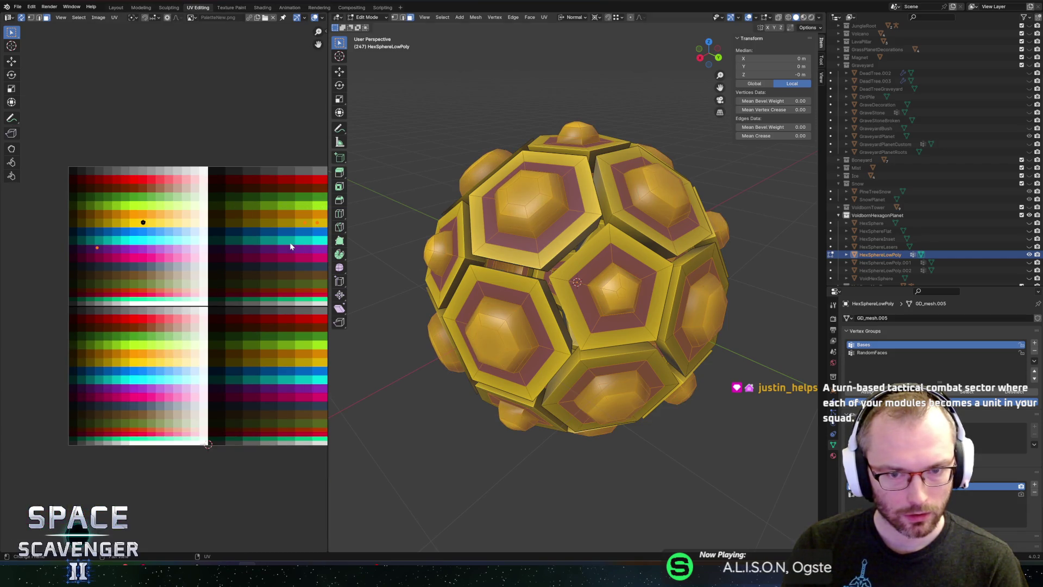
{"action": "left_click", "coordinate": [392, 239]}
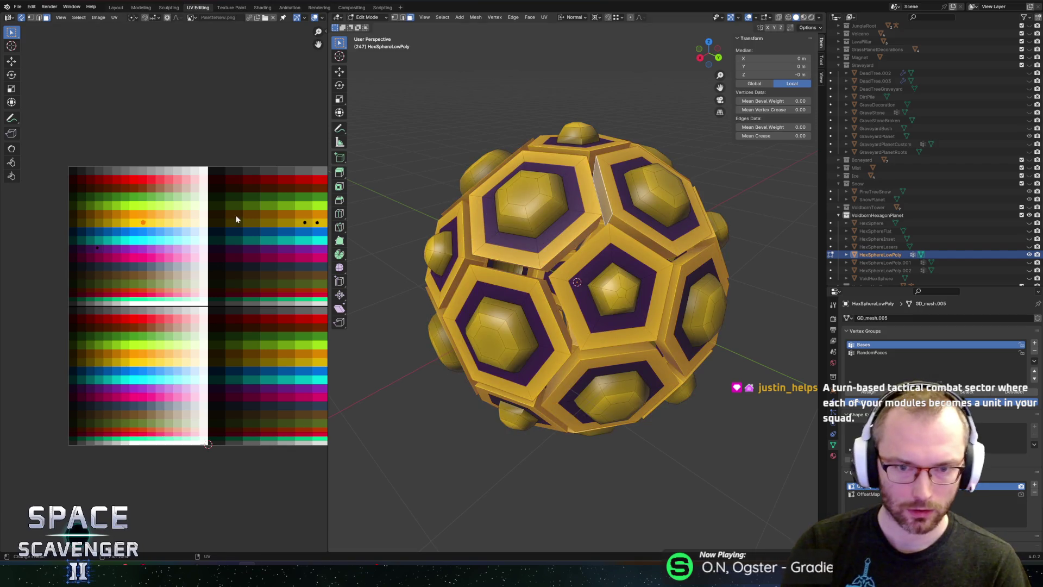
- Move the rim UV points onto darker purple palette cells, then clear the face selection
{"action": "scroll", "coordinate": [111, 213], "scroll_direction": "up", "scroll_amount": 2}
{"action": "key", "text": "g"}
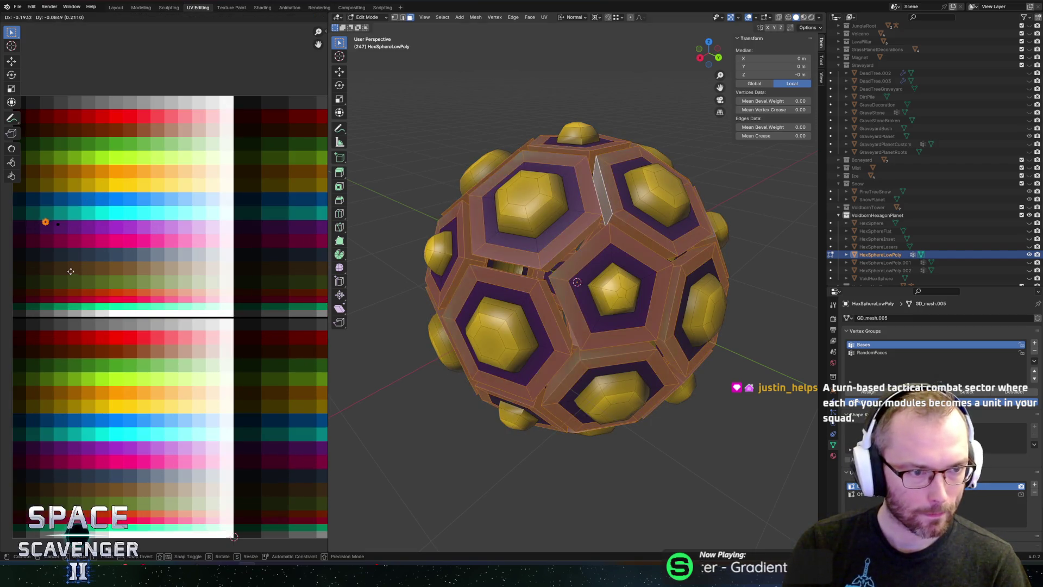
{"action": "left_click", "coordinate": [62, 274]}
{"action": "key", "text": "g"}
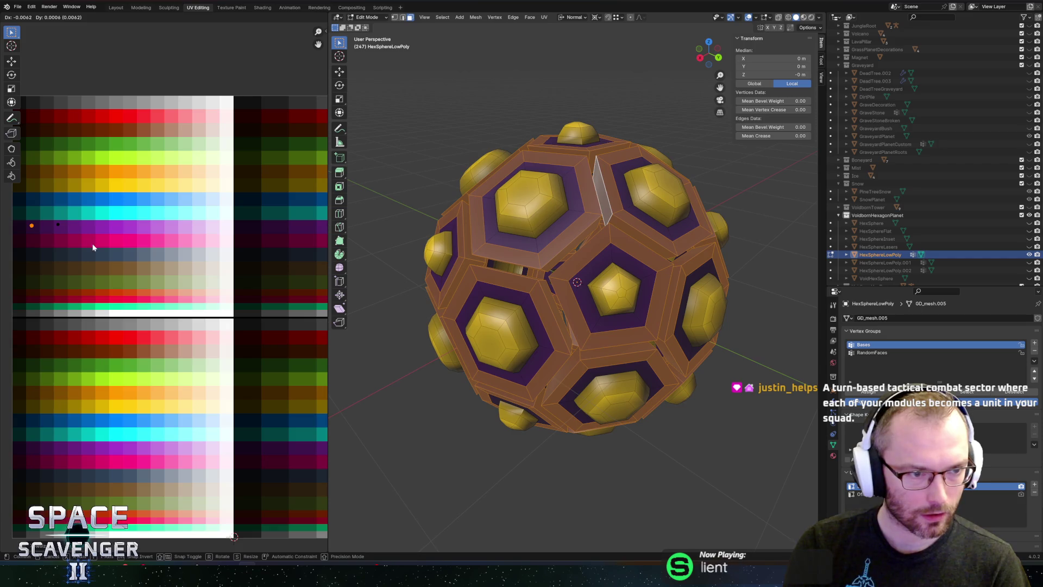
{"action": "left_click", "coordinate": [93, 247]}
{"action": "key", "text": "Tab"}
{"action": "key", "text": "Tab"}
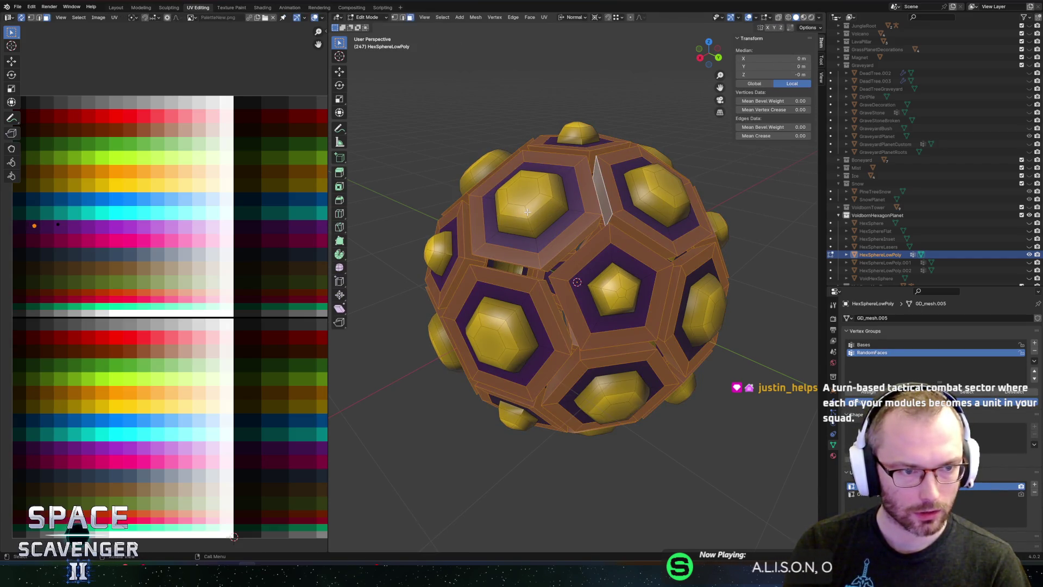
{"action": "key", "text": "ctrl+i"}
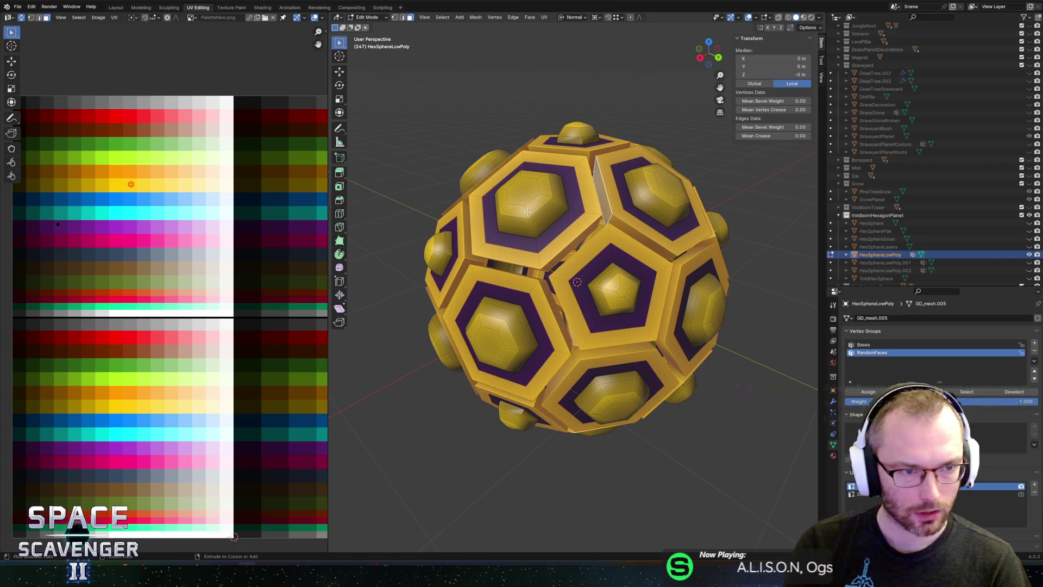
{"action": "left_click_drag", "start_coordinate": [616, 209], "coordinate": [629, 223]}
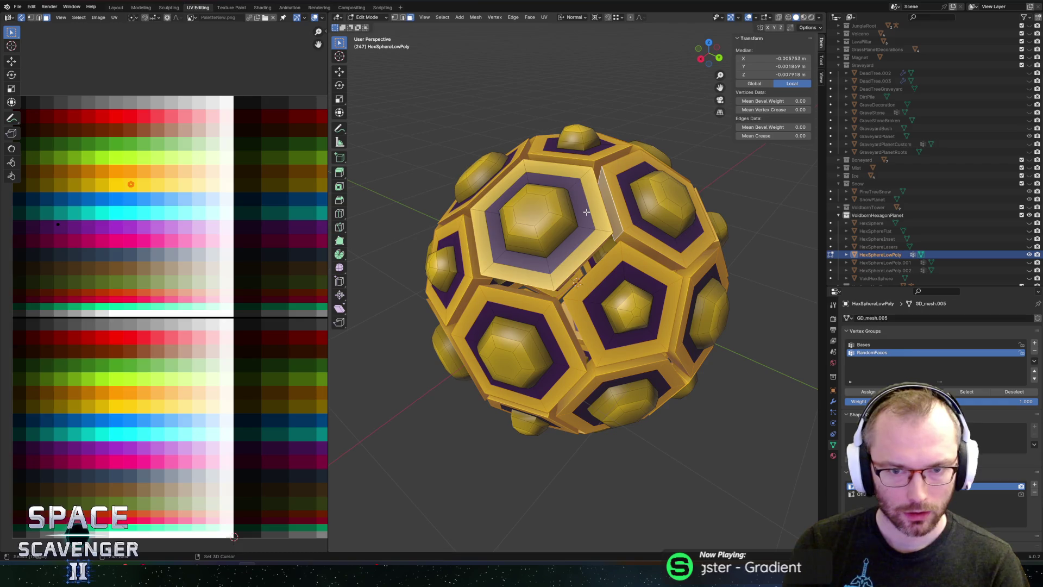
- Adjust the selection by toggling hexagon frame rings around the sphere
{"action": "left_click", "coordinate": [629, 227], "text": "shift"}
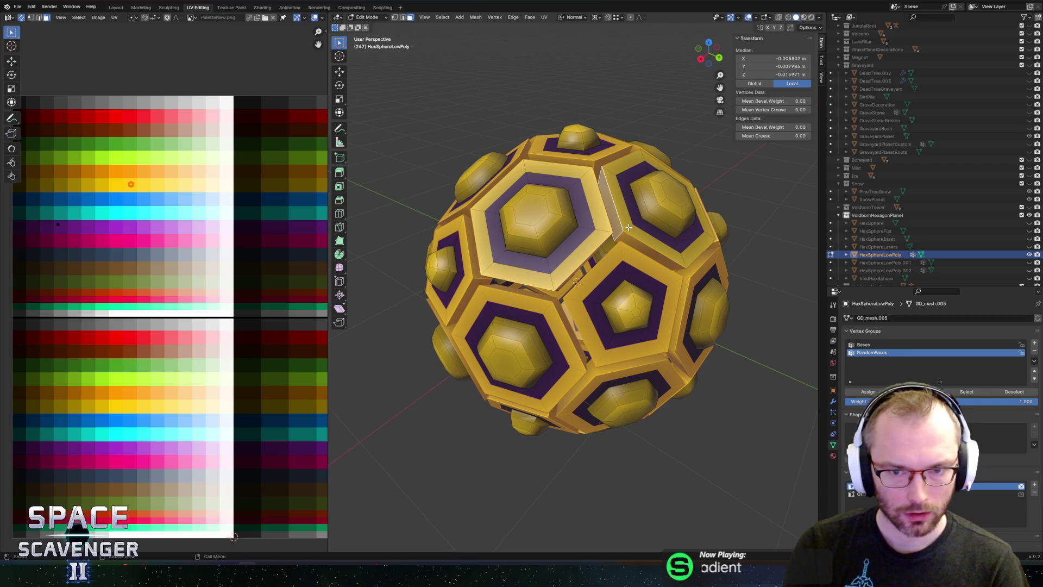
{"action": "mouse_move", "coordinate": [627, 197]}
{"action": "left_mouse_down"}
{"action": "mouse_move", "coordinate": [605, 202]}
{"action": "mouse_move", "coordinate": [643, 187]}
{"action": "left_mouse_up"}
{"action": "left_click", "coordinate": [650, 292]}
{"action": "mouse_move", "coordinate": [651, 292]}
{"action": "left_mouse_down"}
{"action": "mouse_move", "coordinate": [624, 260]}
{"action": "mouse_move", "coordinate": [614, 281]}
{"action": "mouse_move", "coordinate": [596, 259]}
{"action": "mouse_move", "coordinate": [581, 235]}
{"action": "mouse_move", "coordinate": [590, 215]}
{"action": "left_mouse_up"}
{"action": "left_click", "coordinate": [635, 246]}
{"action": "left_click", "coordinate": [611, 282], "text": "alt"}
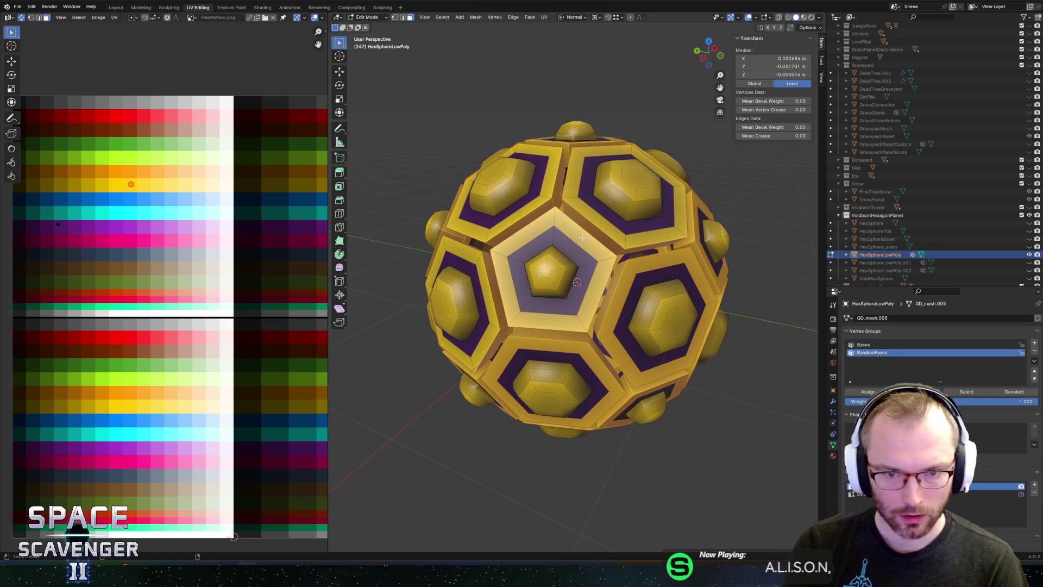
{"action": "left_click", "coordinate": [633, 269], "text": "alt+shift"}
{"action": "mouse_move", "coordinate": [686, 294]}
{"action": "left_mouse_down"}
{"action": "mouse_move", "coordinate": [621, 261]}
{"action": "mouse_move", "coordinate": [615, 224]}
{"action": "mouse_move", "coordinate": [644, 253]}
{"action": "left_mouse_up"}
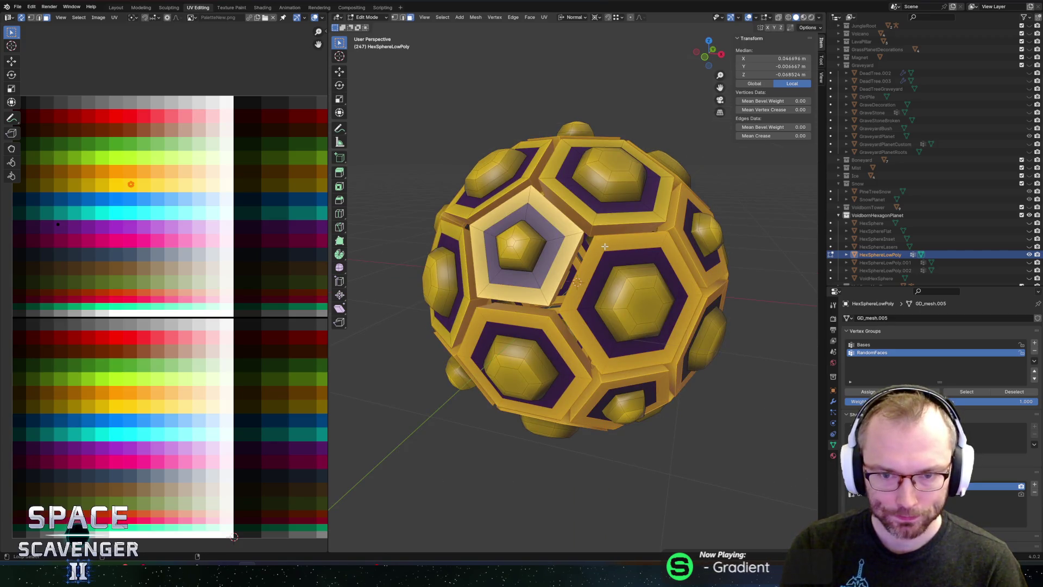
{"action": "left_click_drag", "start_coordinate": [621, 298], "coordinate": [530, 300]}
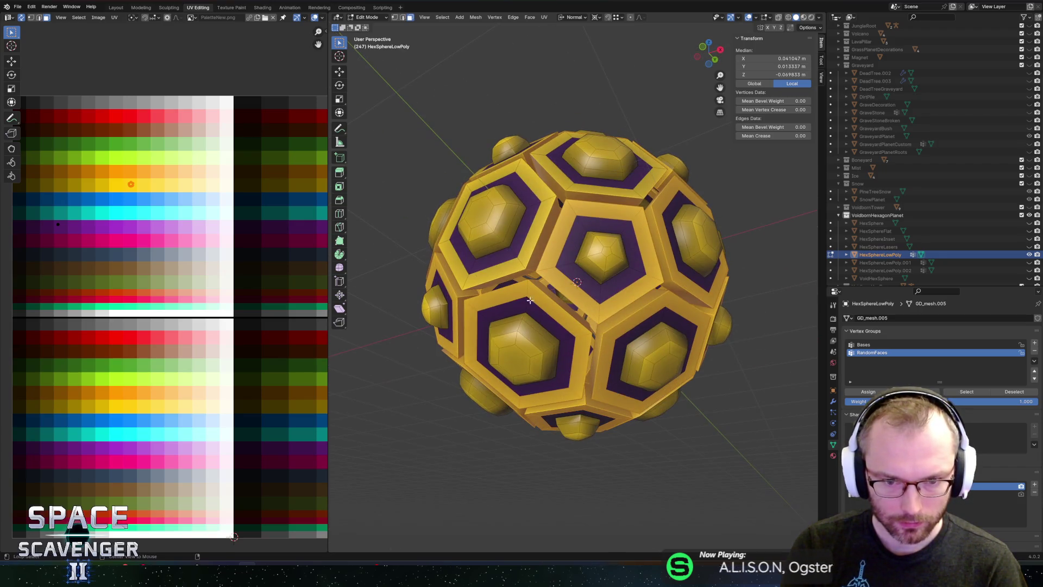
{"action": "left_click", "coordinate": [611, 339], "text": "shift"}
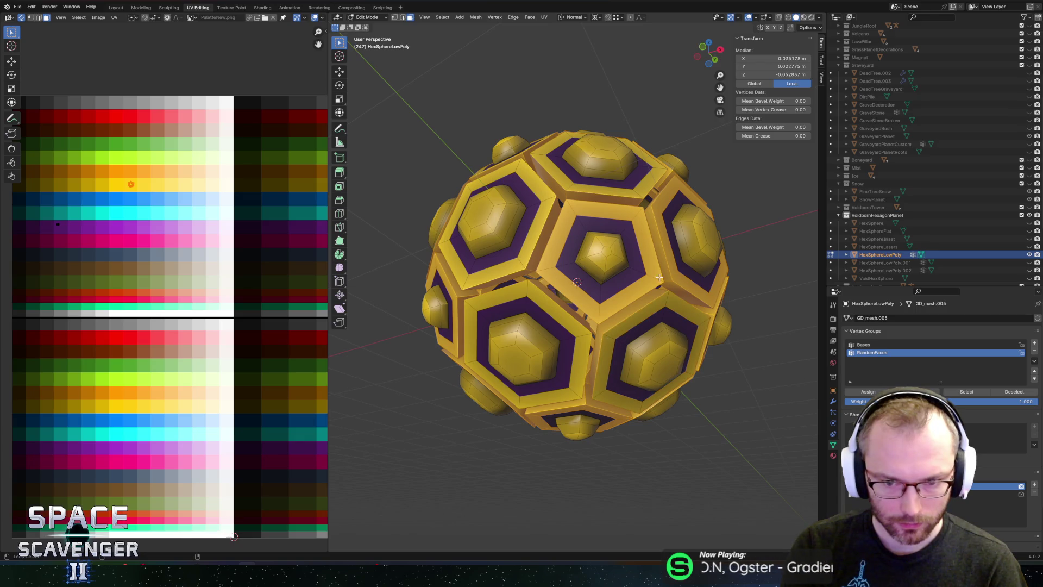
{"action": "left_click_drag", "start_coordinate": [656, 277], "coordinate": [583, 209]}
{"action": "mouse_move", "coordinate": [706, 223]}
{"action": "left_mouse_down"}
{"action": "mouse_move", "coordinate": [657, 267]}
{"action": "mouse_move", "coordinate": [623, 257]}
{"action": "left_mouse_up"}
{"action": "left_click", "coordinate": [644, 261], "text": "shift"}
{"action": "left_click_drag", "start_coordinate": [698, 270], "coordinate": [598, 262]}
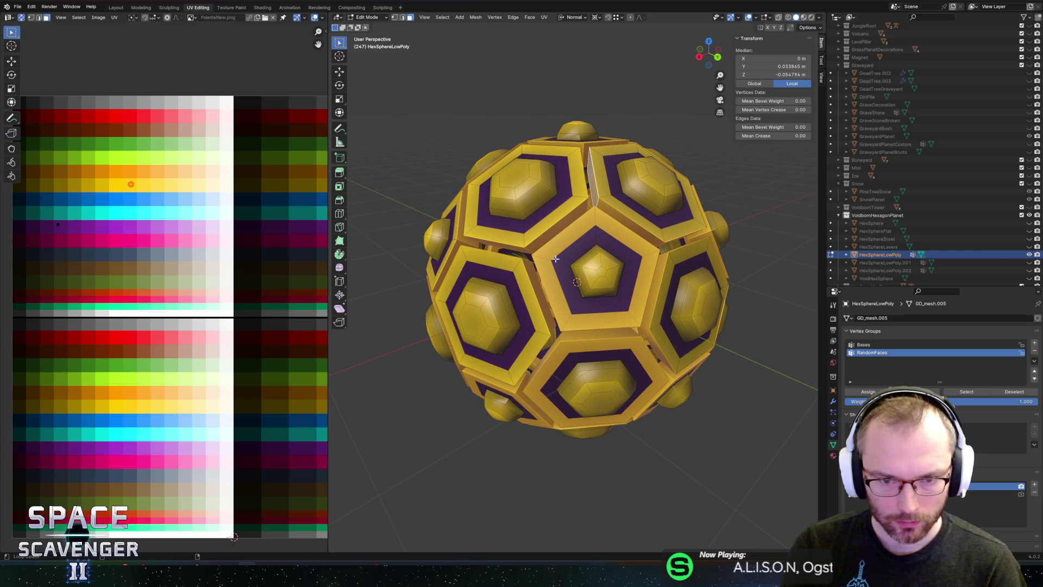
{"action": "left_click", "coordinate": [566, 352], "text": "shift"}
- Orbit around the hex sphere to check the frame-ring selection from every side
{"action": "left_click_drag", "start_coordinate": [567, 353], "coordinate": [593, 306]}
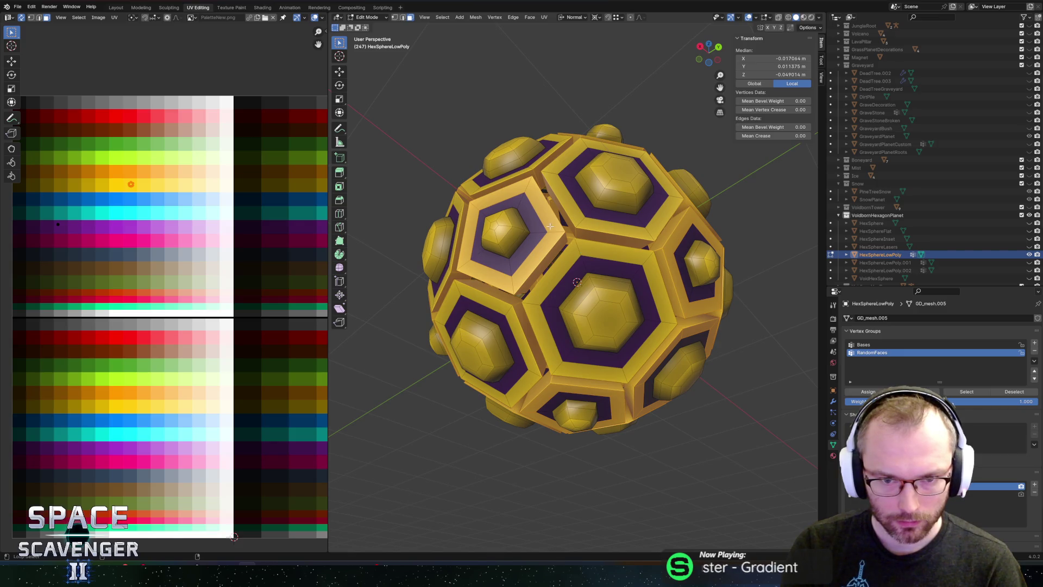
{"action": "left_click_drag", "start_coordinate": [618, 324], "coordinate": [600, 255]}
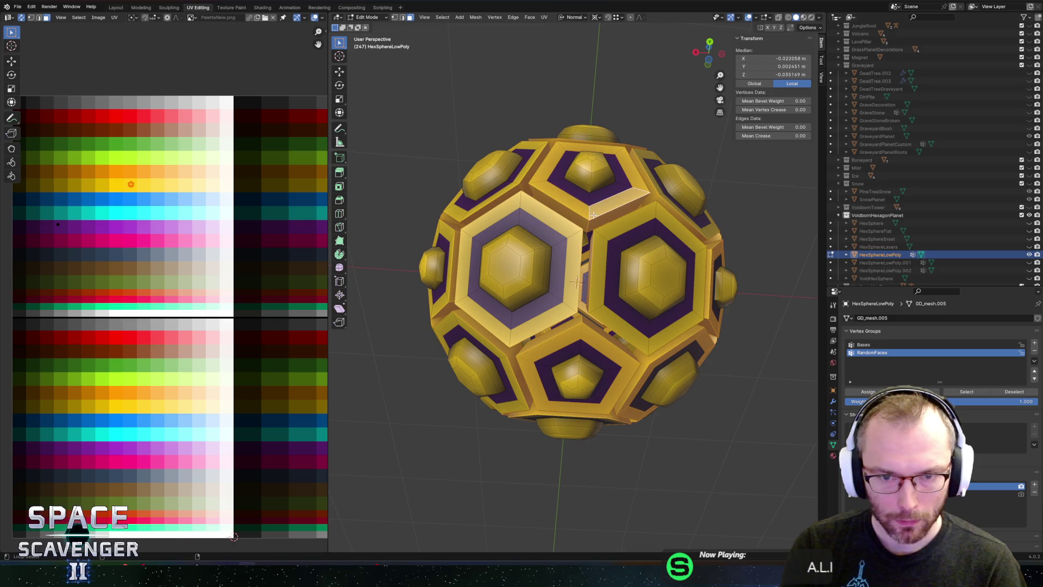
{"action": "left_click_drag", "start_coordinate": [580, 332], "coordinate": [601, 273]}
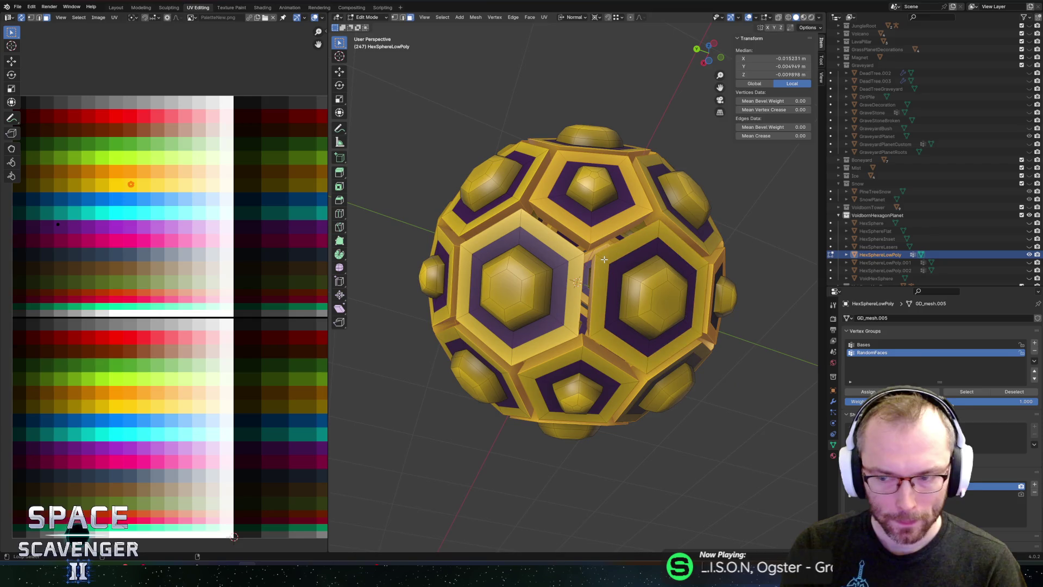
{"action": "left_click_drag", "start_coordinate": [646, 205], "coordinate": [646, 215]}
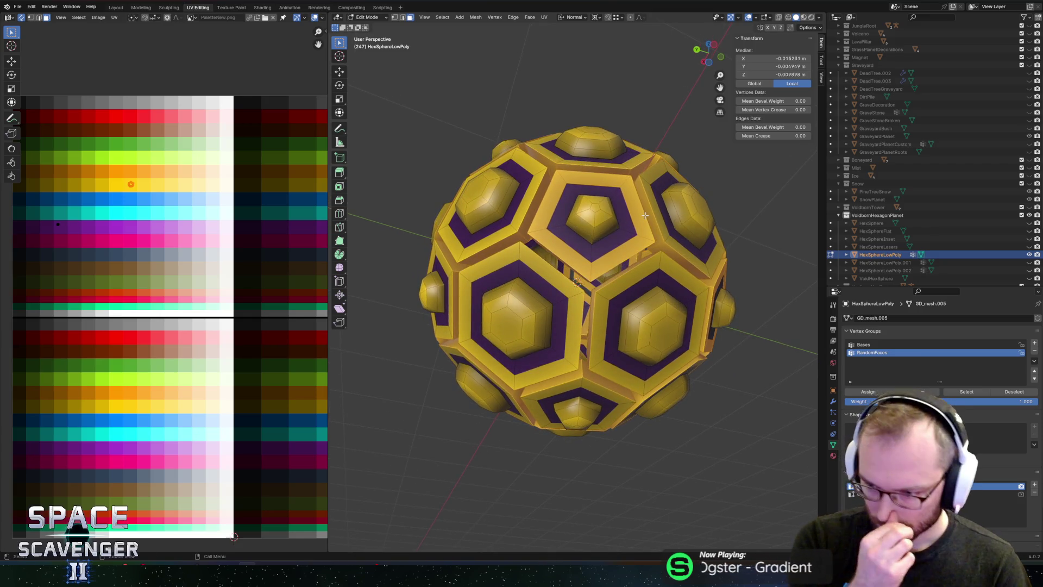
{"action": "left_click_drag", "start_coordinate": [649, 265], "coordinate": [522, 255]}
{"action": "scroll", "coordinate": [515, 255], "scroll_direction": "up", "scroll_amount": 2}
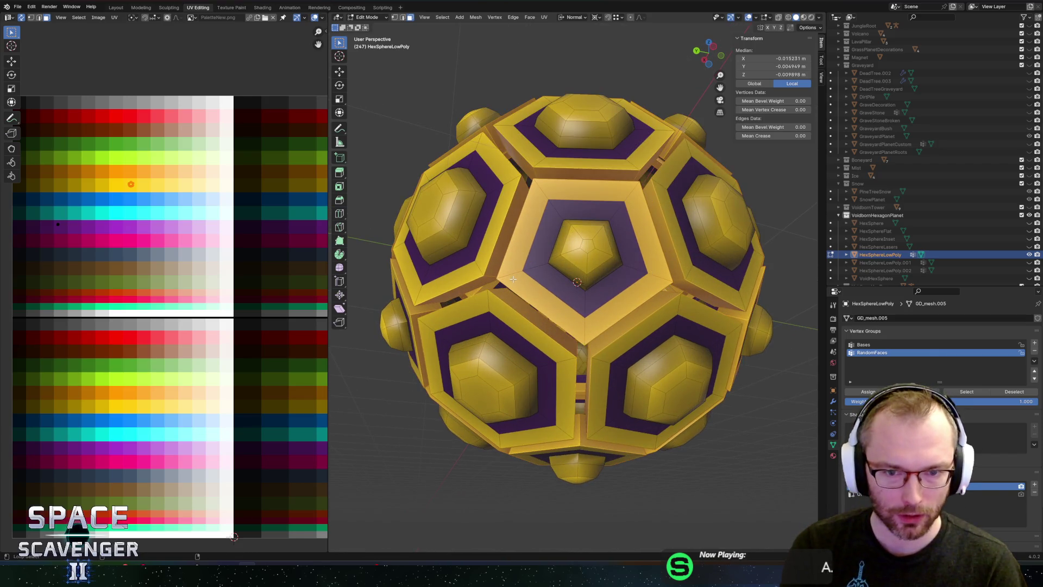
{"action": "scroll", "coordinate": [588, 248], "scroll_direction": "down", "scroll_amount": 3}
{"action": "left_click_drag", "start_coordinate": [588, 248], "coordinate": [647, 282]}
{"action": "scroll", "coordinate": [611, 263], "scroll_direction": "up", "scroll_amount": 2}
{"action": "scroll", "coordinate": [658, 280], "scroll_direction": "down", "scroll_amount": 2}
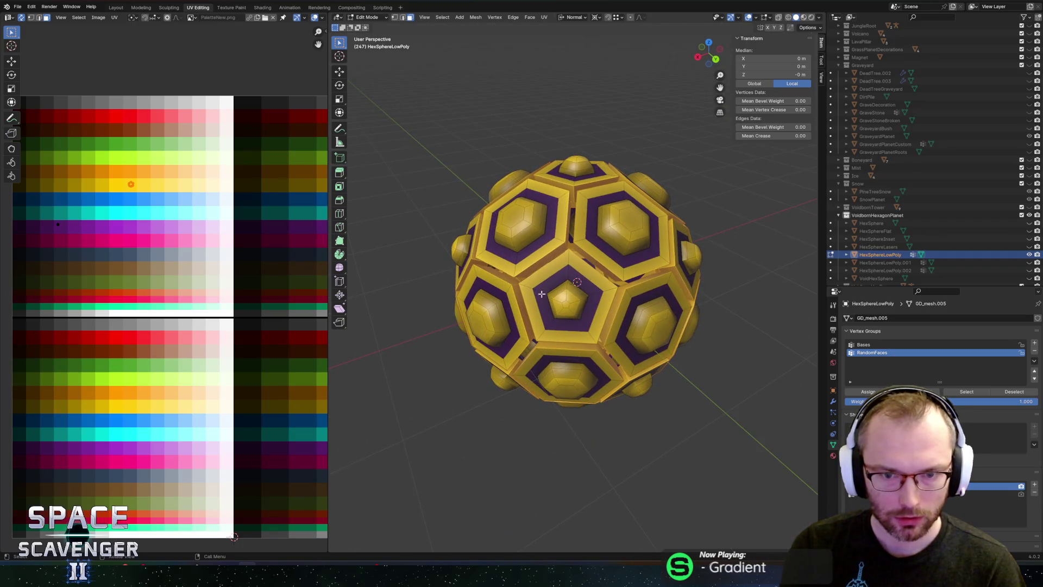
{"action": "mouse_move", "coordinate": [594, 225]}
{"action": "left_mouse_down"}
{"action": "mouse_move", "coordinate": [579, 182]}
{"action": "mouse_move", "coordinate": [630, 247]}
{"action": "mouse_move", "coordinate": [761, 239]}
{"action": "mouse_move", "coordinate": [627, 237]}
{"action": "mouse_move", "coordinate": [663, 251]}
{"action": "left_mouse_up"}
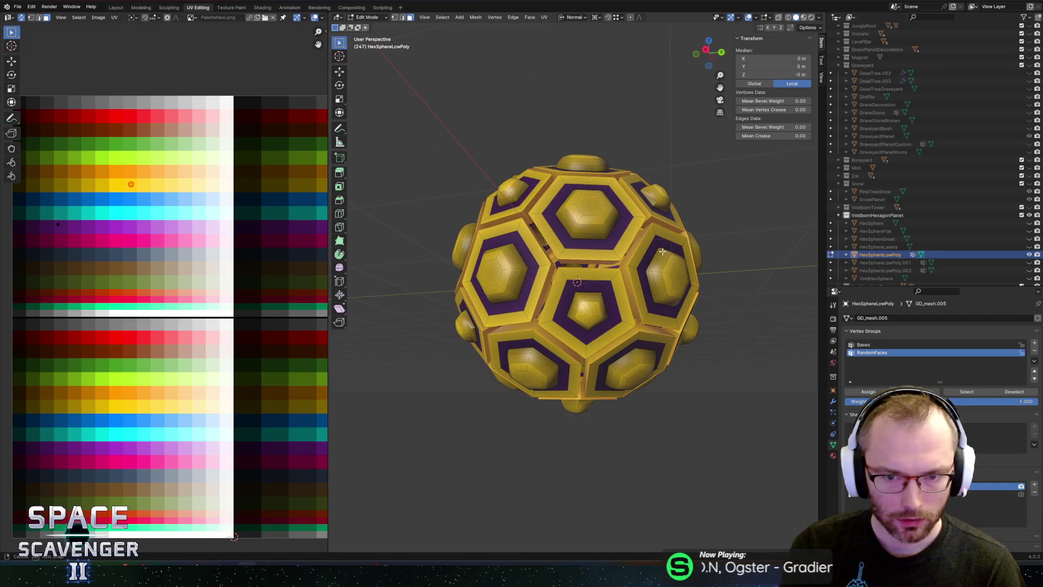
- Put the selected faces in a new vertex group and shift their UVs to another palette colour
{"action": "left_click", "coordinate": [1035, 343]}
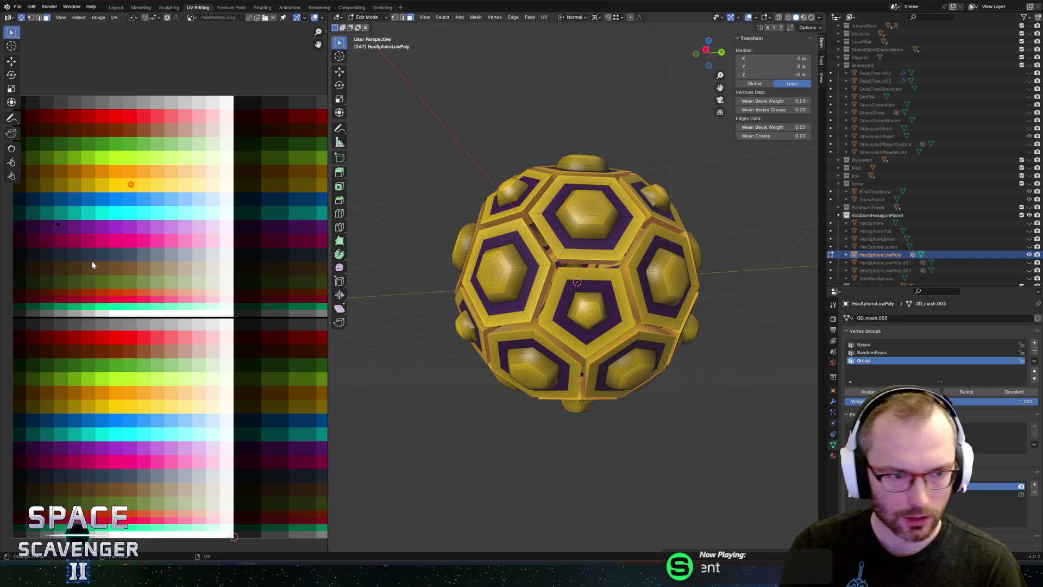
{"action": "key", "text": "g"}
{"action": "left_click", "coordinate": [38, 238]}
- Re-export the planet over Planets.fbx from Object Mode and return to Unity
{"action": "key", "text": "Tab"}
{"action": "scroll", "coordinate": [484, 198], "scroll_direction": "down", "scroll_amount": 3}
{"action": "key", "text": "ctrl+shift+e"}
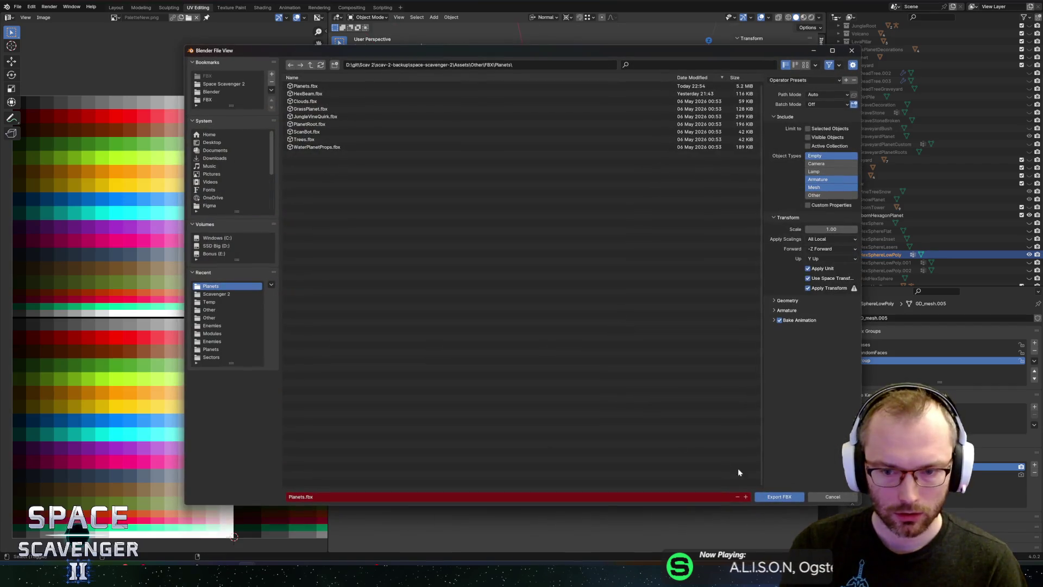
{"action": "left_click", "coordinate": [779, 495]}
{"action": "key", "text": "alt+Tab"}
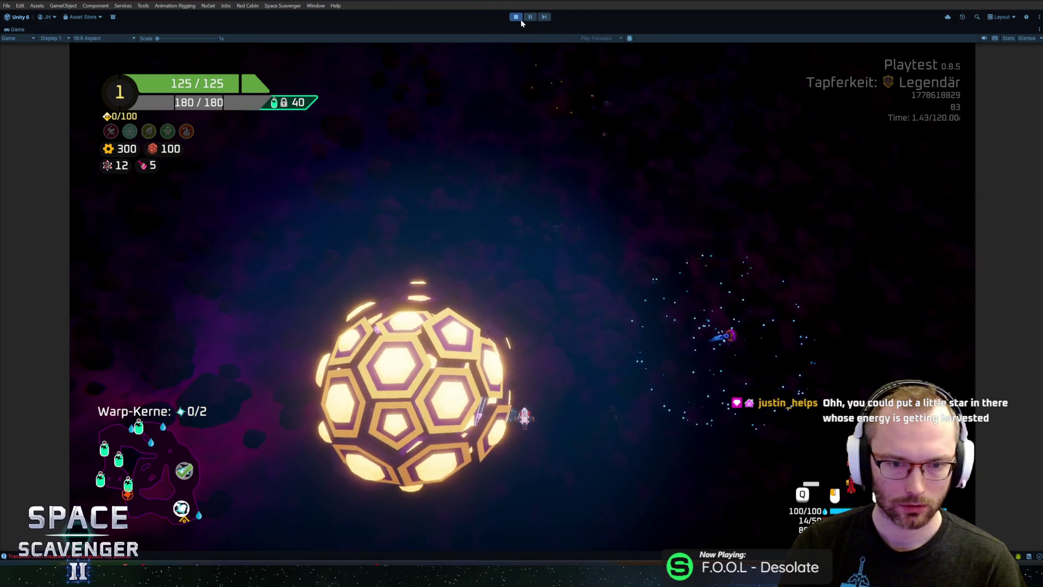
- Glance at Blender briefly, then return to the running Unity playtest
{"action": "key", "text": "alt+Tab"}
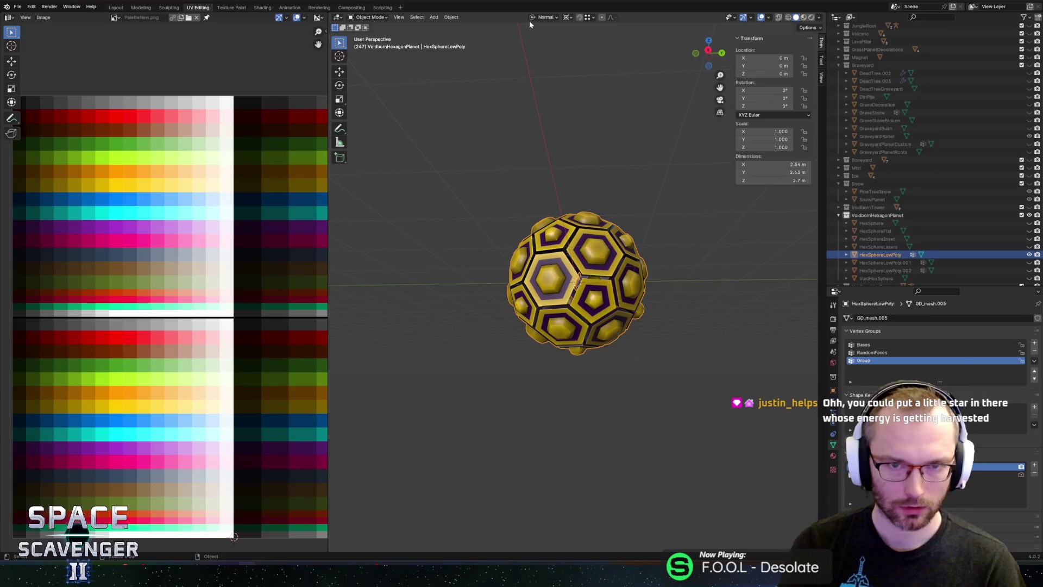
{"action": "key", "text": "alt+Tab"}
- Stop the playtest and open the PlanetHexagons prefab for editing
{"action": "left_click", "coordinate": [516, 17]}
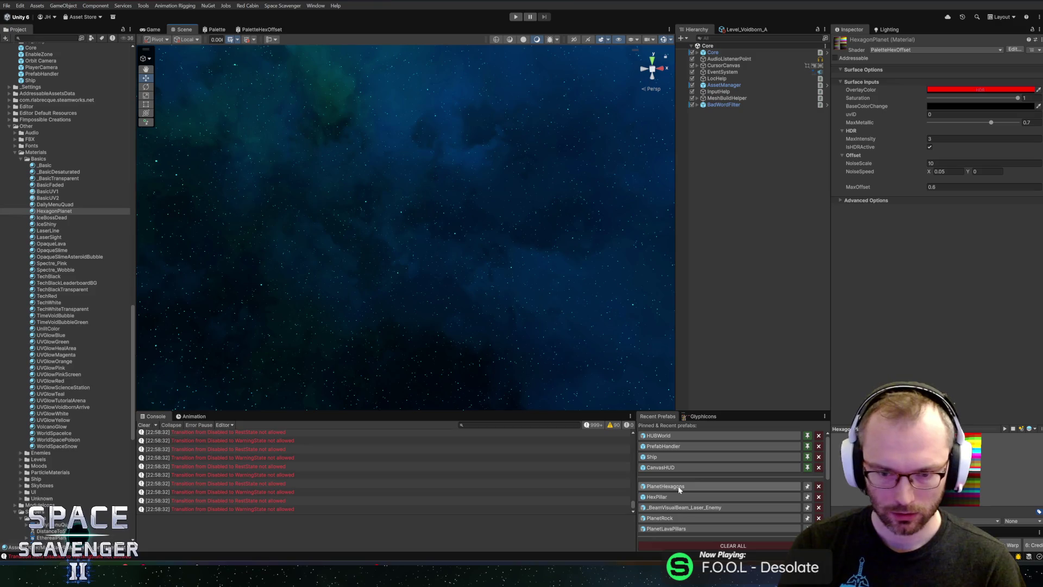
{"action": "left_click", "coordinate": [679, 487]}
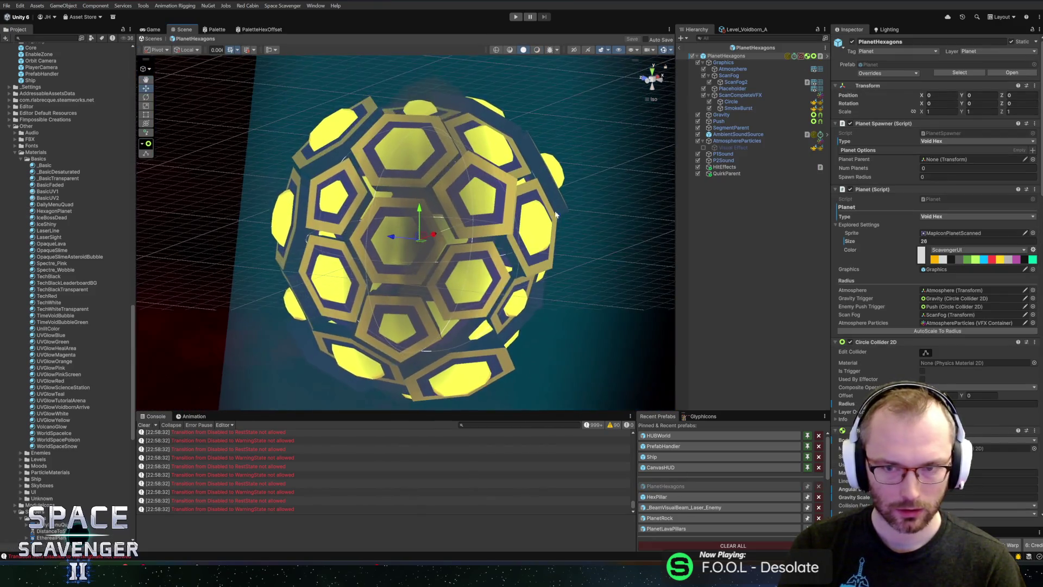
{"action": "left_click", "coordinate": [731, 69]}
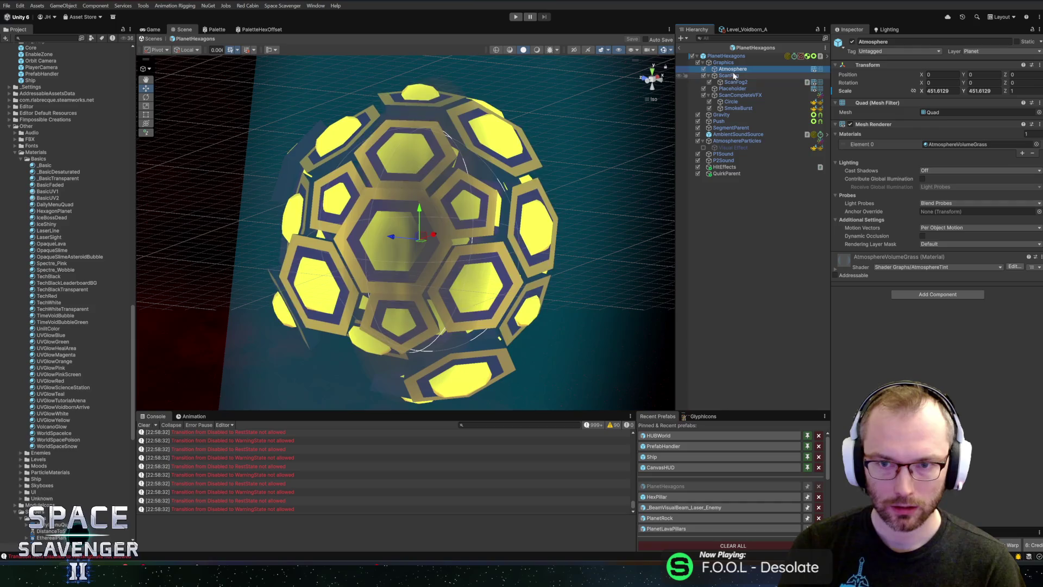
{"action": "left_click", "coordinate": [726, 63]}
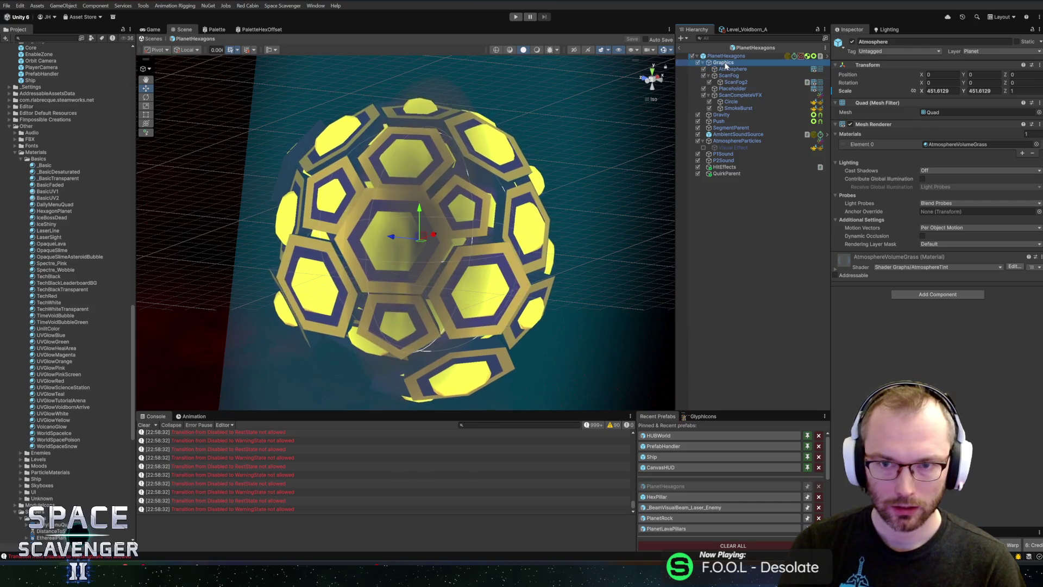
- Add a 3D Sphere under Placeholder and remove its Sphere Collider
{"action": "right_click", "coordinate": [731, 88]}
{"action": "mouse_move", "coordinate": [767, 278]}
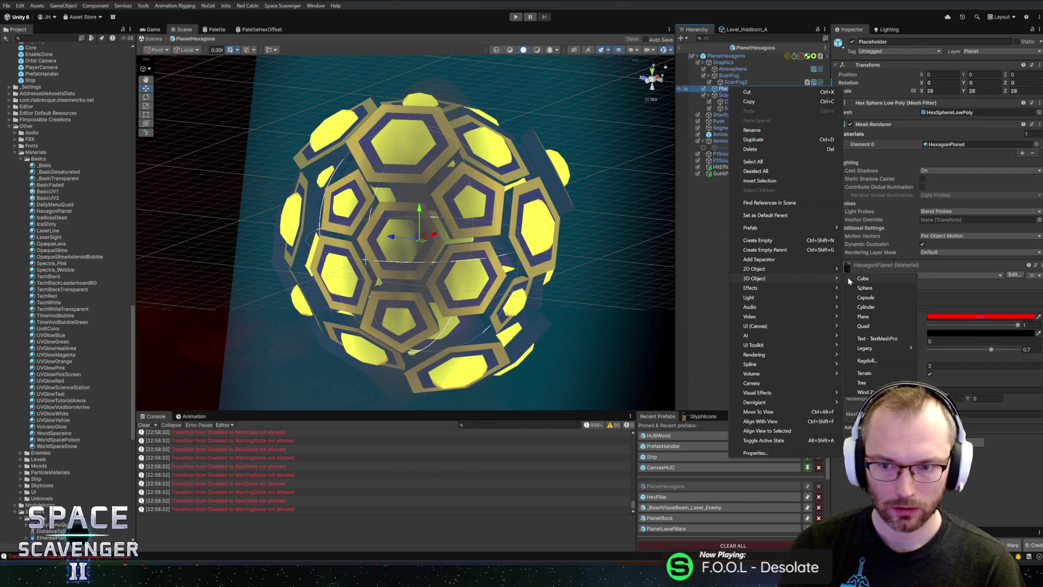
{"action": "left_click", "coordinate": [863, 289]}
{"action": "right_click", "coordinate": [878, 265]}
{"action": "left_click", "coordinate": [915, 281]}
{"action": "mouse_move", "coordinate": [375, 180]}
{"action": "left_mouse_down"}
{"action": "mouse_move", "coordinate": [369, 152]}
{"action": "mouse_move", "coordinate": [389, 123]}
{"action": "mouse_move", "coordinate": [466, 199]}
{"action": "mouse_move", "coordinate": [501, 168]}
{"action": "mouse_move", "coordinate": [267, 167]}
{"action": "mouse_move", "coordinate": [417, 172]}
{"action": "mouse_move", "coordinate": [412, 159]}
{"action": "mouse_move", "coordinate": [418, 176]}
{"action": "left_mouse_up"}
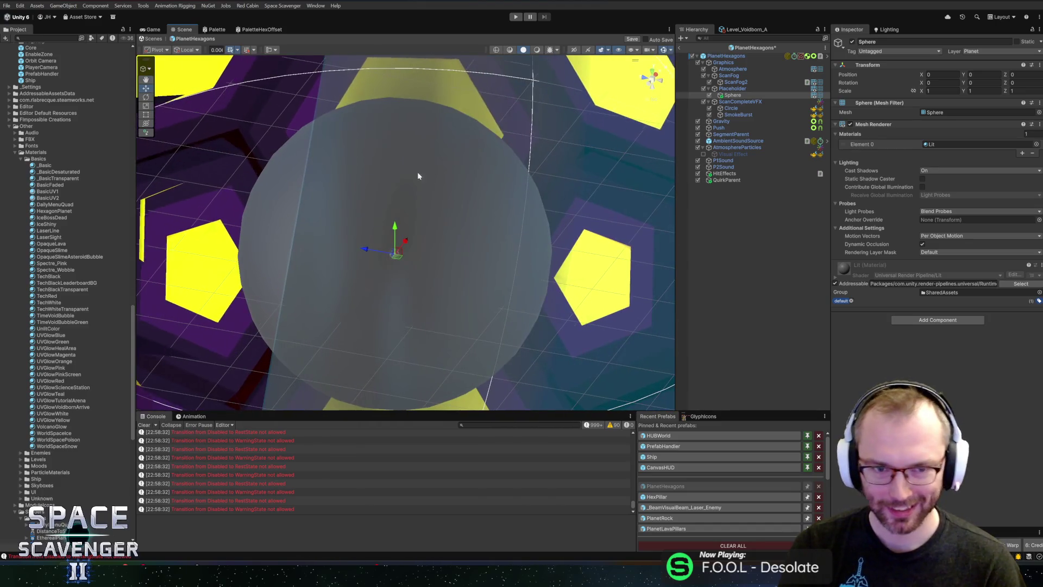
- Try the VolumeGlowSun material on the inner sphere
{"action": "left_click", "coordinate": [1037, 144]}
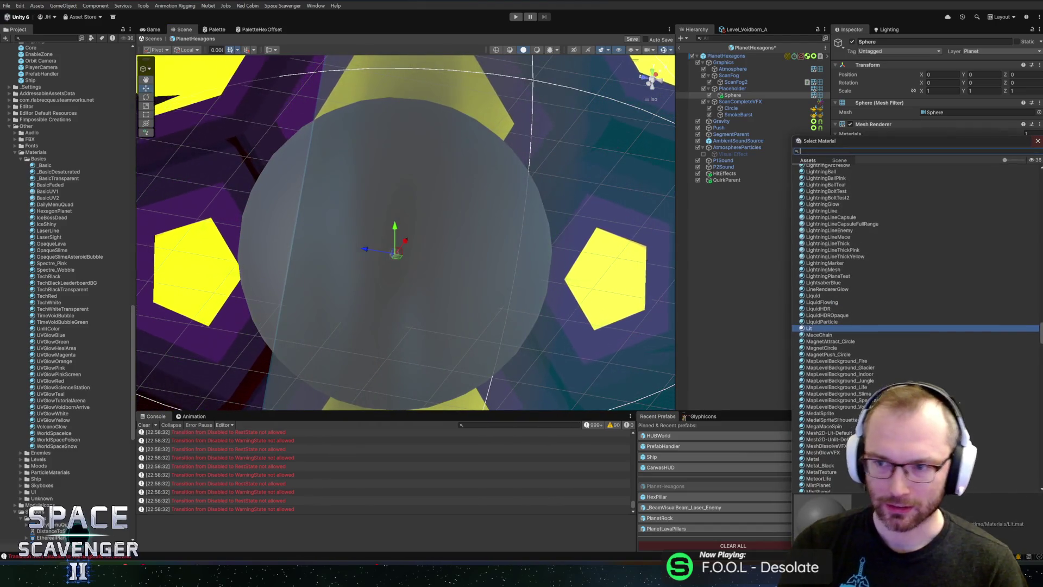
{"action": "type", "text": "sun"}
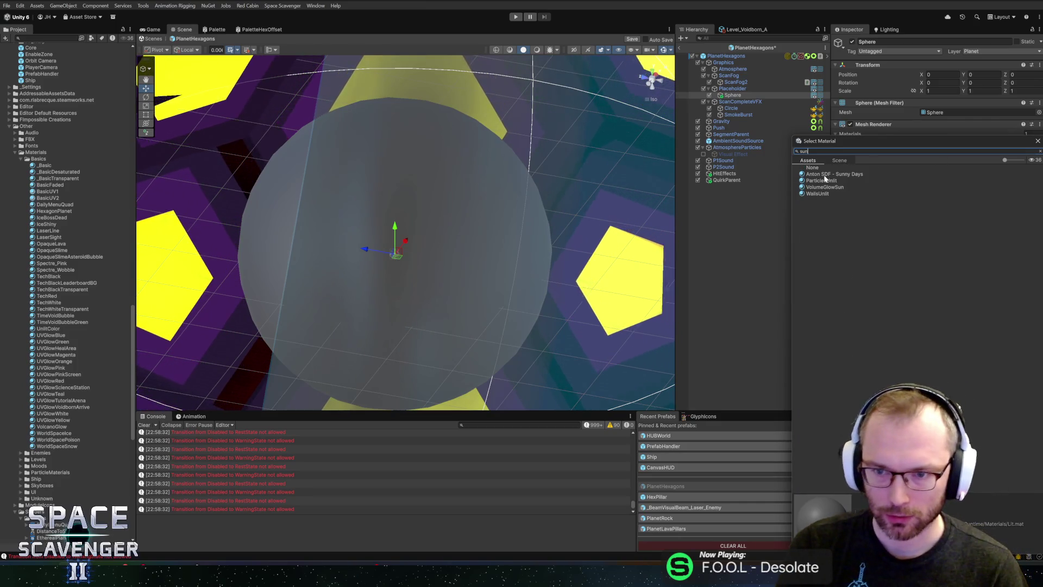
{"action": "double_click", "coordinate": [825, 187]}
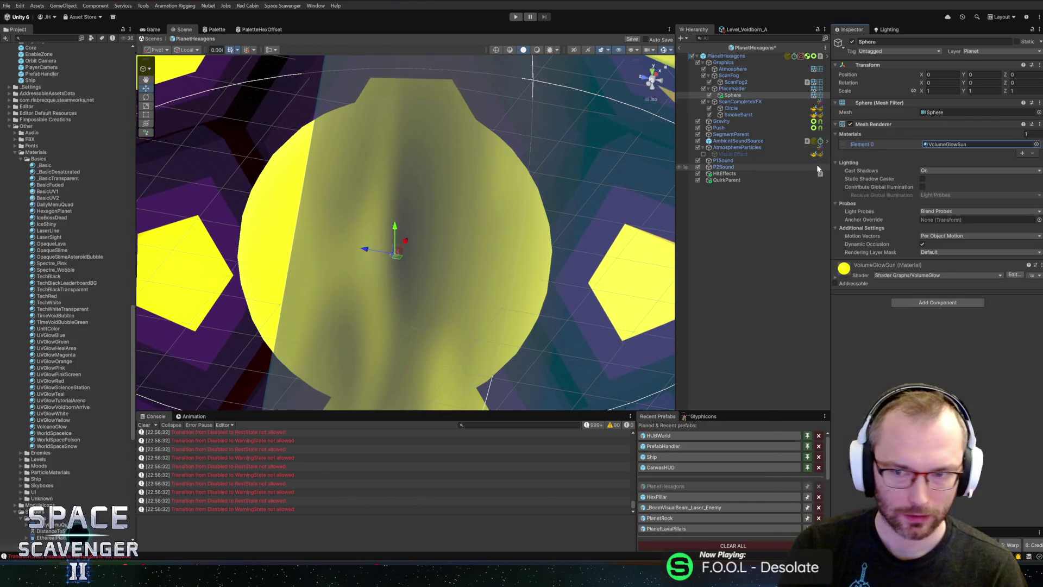
{"action": "left_click", "coordinate": [836, 279]}
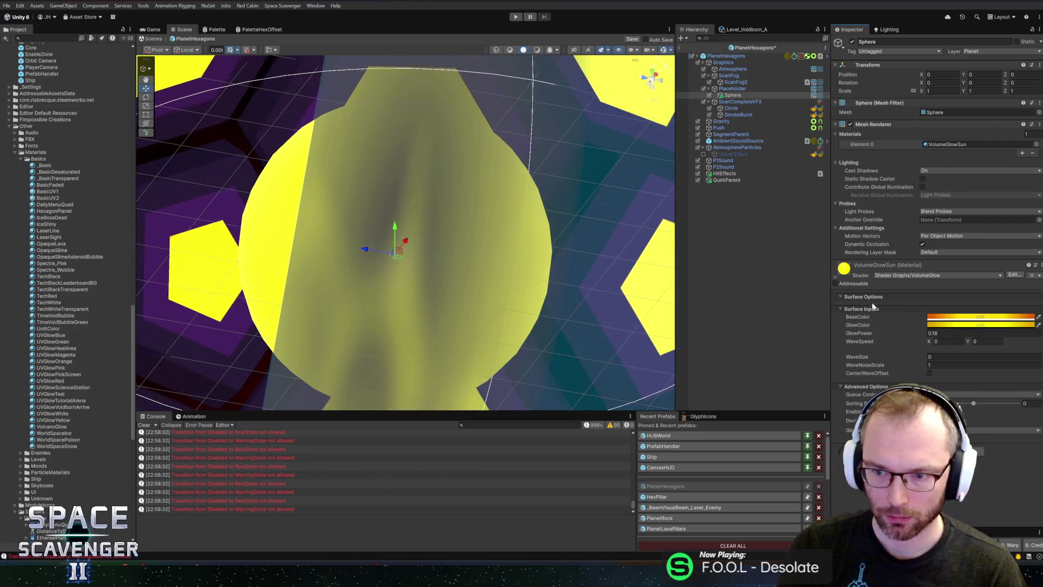
- Search 'glowyellow' and assign the LightBeamConeYellow material to the sphere
{"action": "left_click", "coordinate": [1036, 145]}
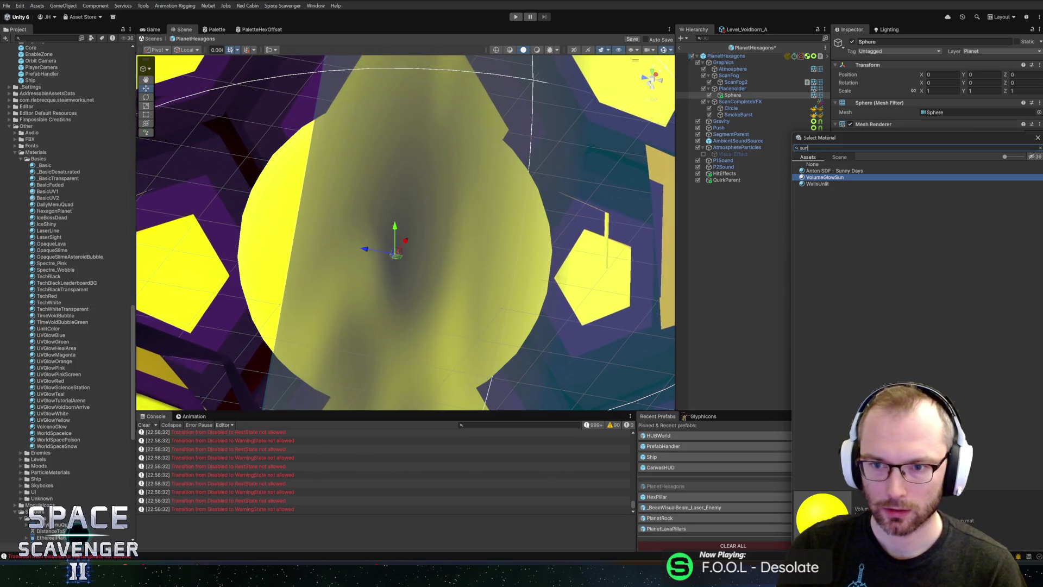
{"action": "key", "text": "BackSpace"}
{"action": "key", "text": "BackSpace"}
{"action": "key", "text": "BackSpace"}
{"action": "type", "text": "glow"}
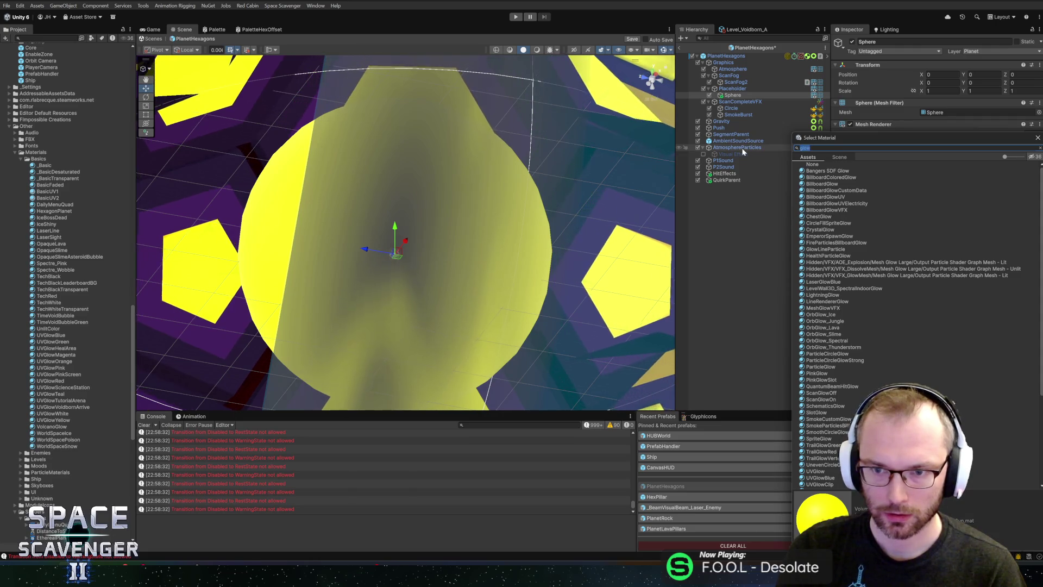
{"action": "type", "text": "yellow"}
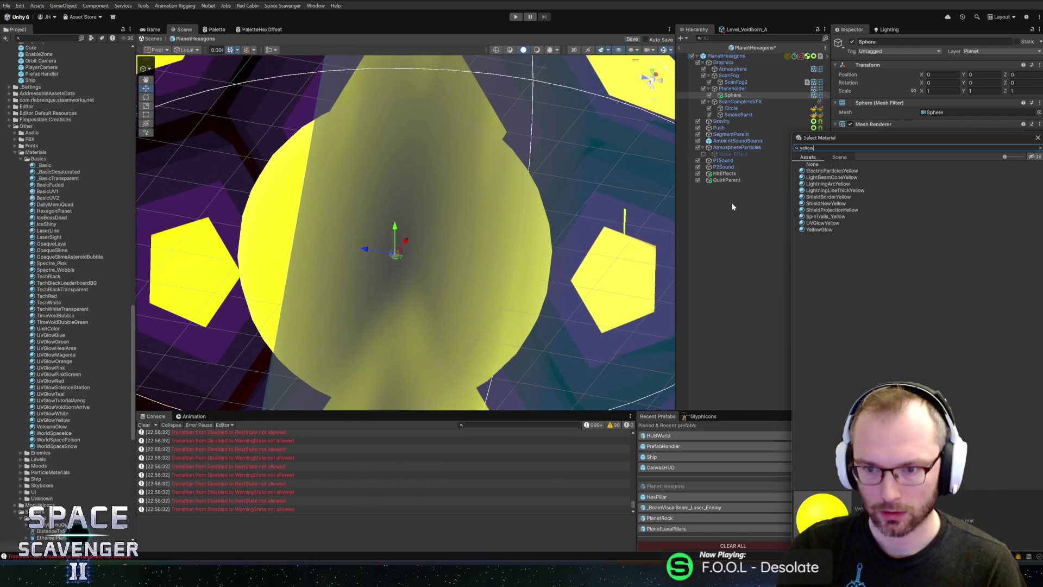
{"action": "left_click", "coordinate": [825, 185]}
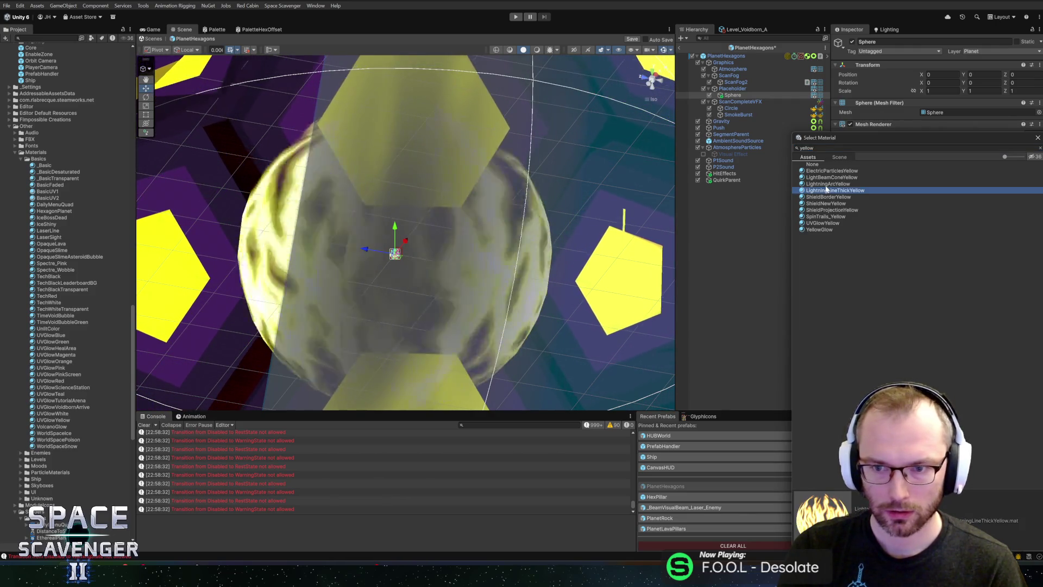
{"action": "left_click", "coordinate": [830, 178]}
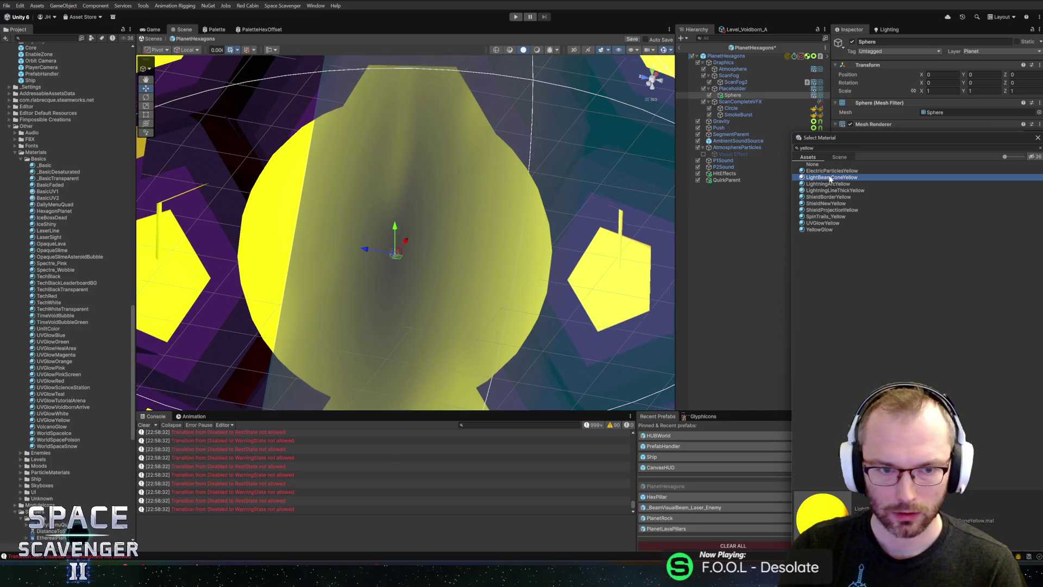
{"action": "double_click", "coordinate": [828, 178]}
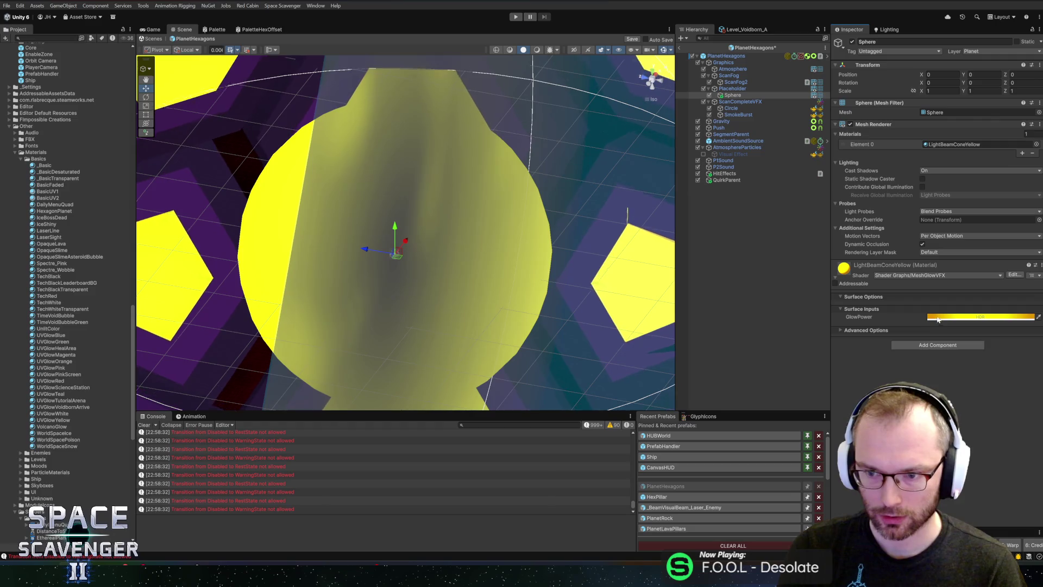
{"action": "left_click", "coordinate": [939, 318]}
{"action": "left_click", "coordinate": [1030, 257]}
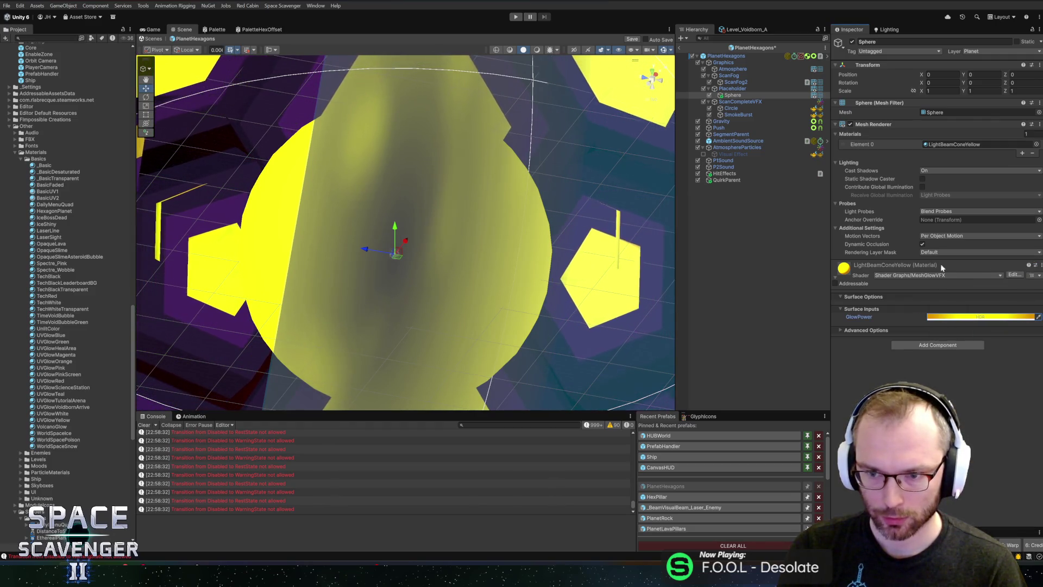
- Scale the sphere up to 1.3359, leave prefab mode, and start Play
{"action": "key", "text": "f"}
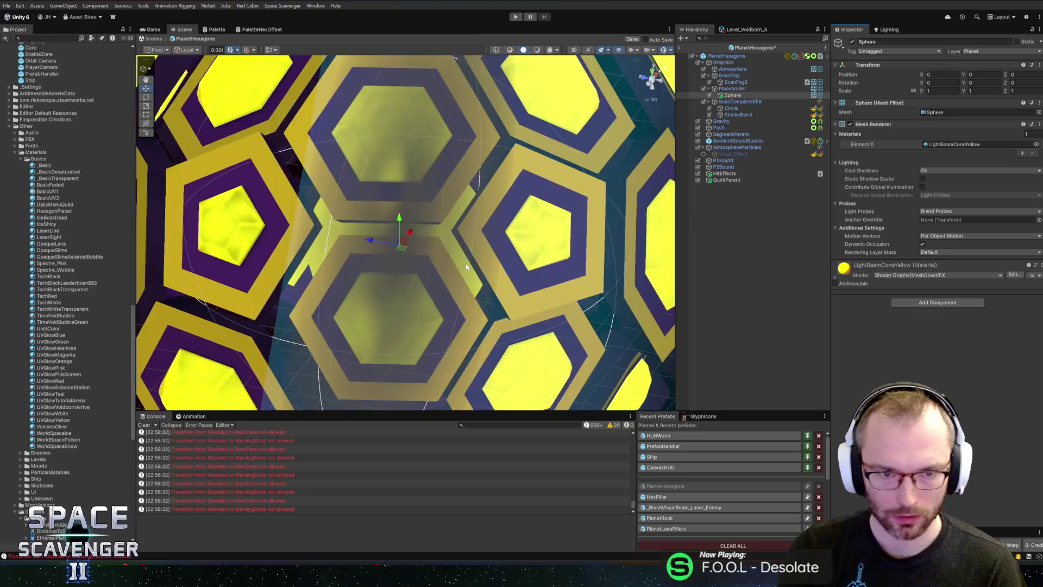
{"action": "left_click_drag", "start_coordinate": [425, 226], "coordinate": [361, 222], "text": "alt"}
{"action": "key", "text": "r"}
{"action": "left_click_drag", "start_coordinate": [397, 238], "coordinate": [414, 239]}
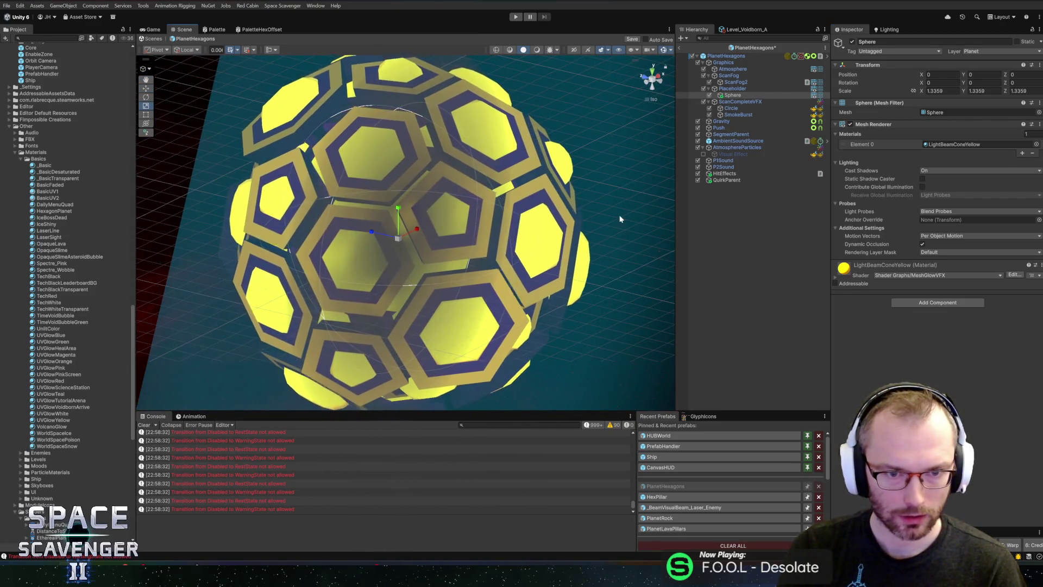
{"action": "left_click", "coordinate": [679, 47]}
{"action": "left_click", "coordinate": [516, 17]}
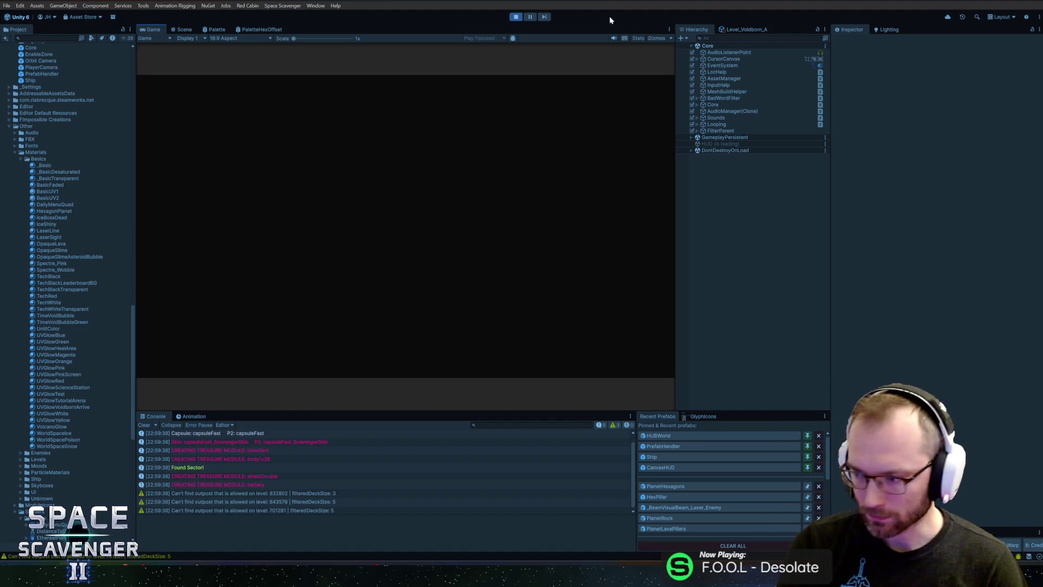
- Maximize the Game view while the planet loads, then restore the full editor layout
{"action": "double_click", "coordinate": [153, 30]}
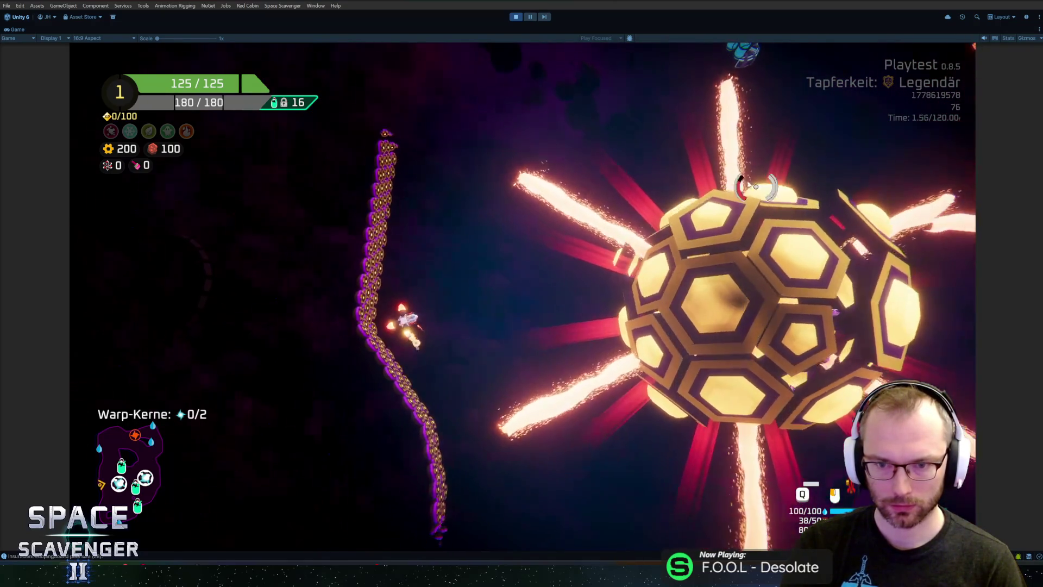
{"action": "key", "text": "shift+space"}
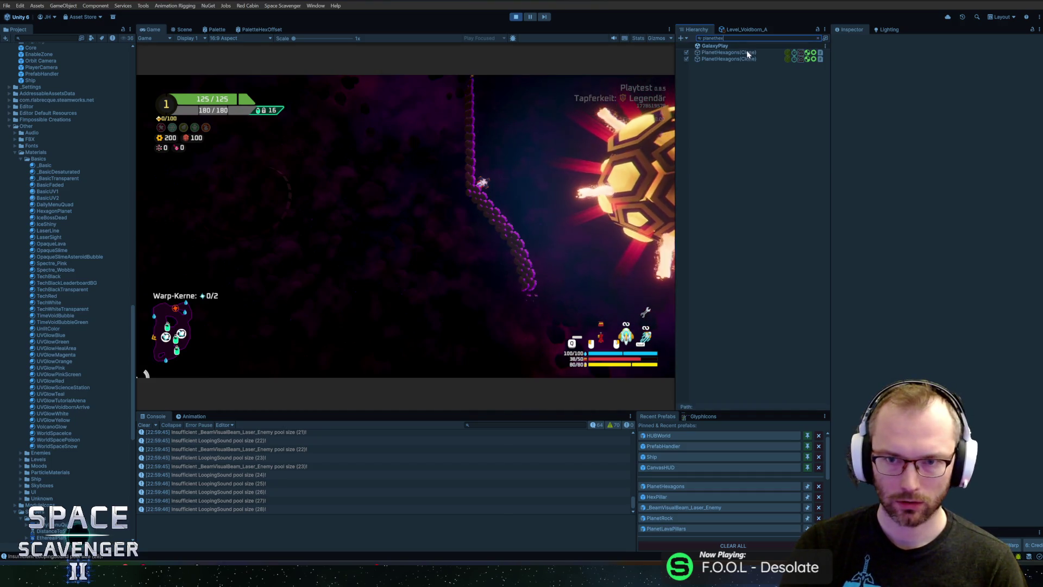
- Select the inner Sphere under PlanetHexagons(Clone) > Graphics > Placeholder in the running game
{"action": "left_click", "coordinate": [744, 52]}
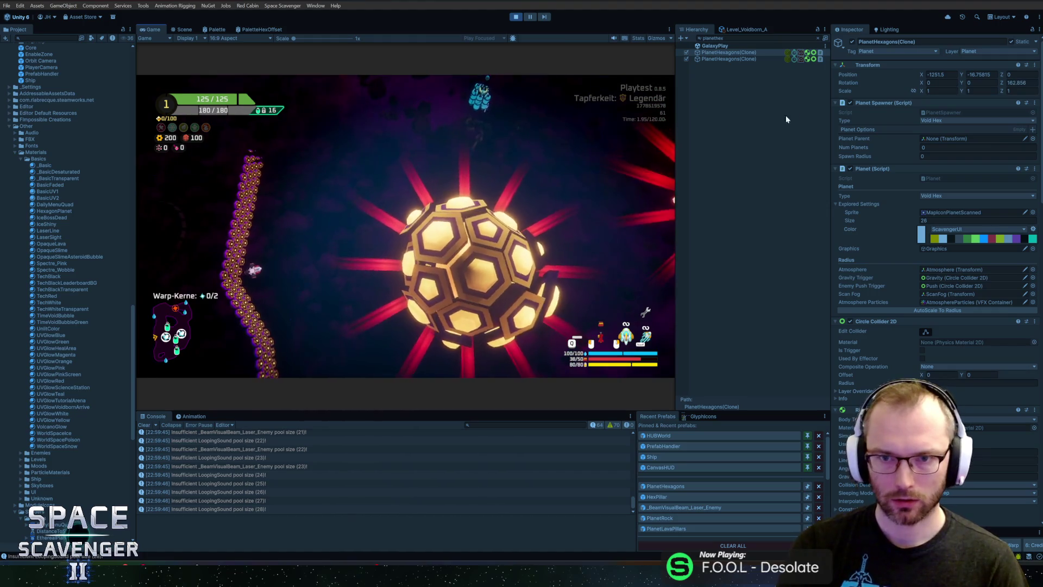
{"action": "left_click", "coordinate": [819, 38]}
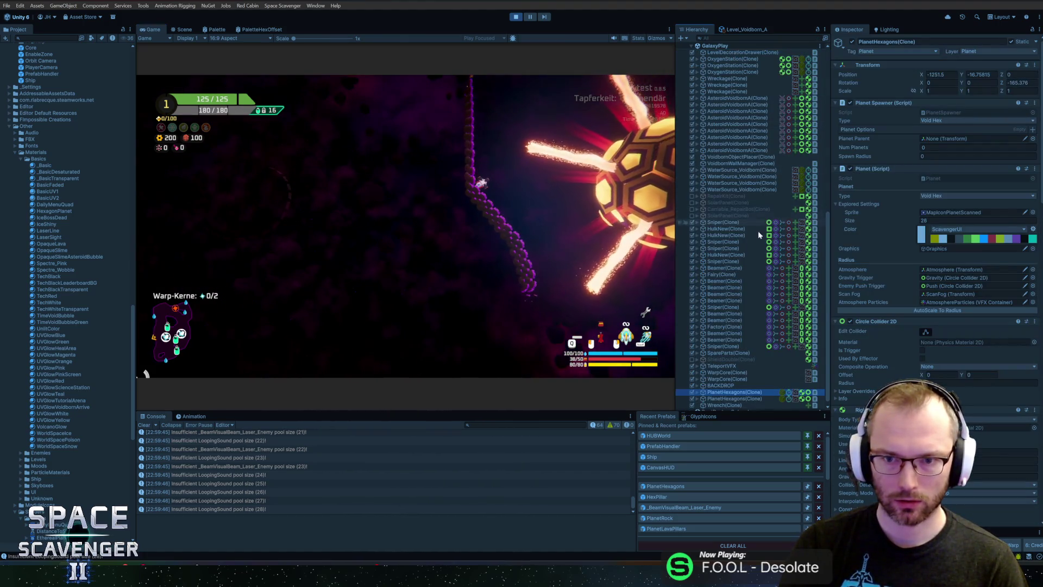
{"action": "key", "text": "Right"}
{"action": "key", "text": "Down"}
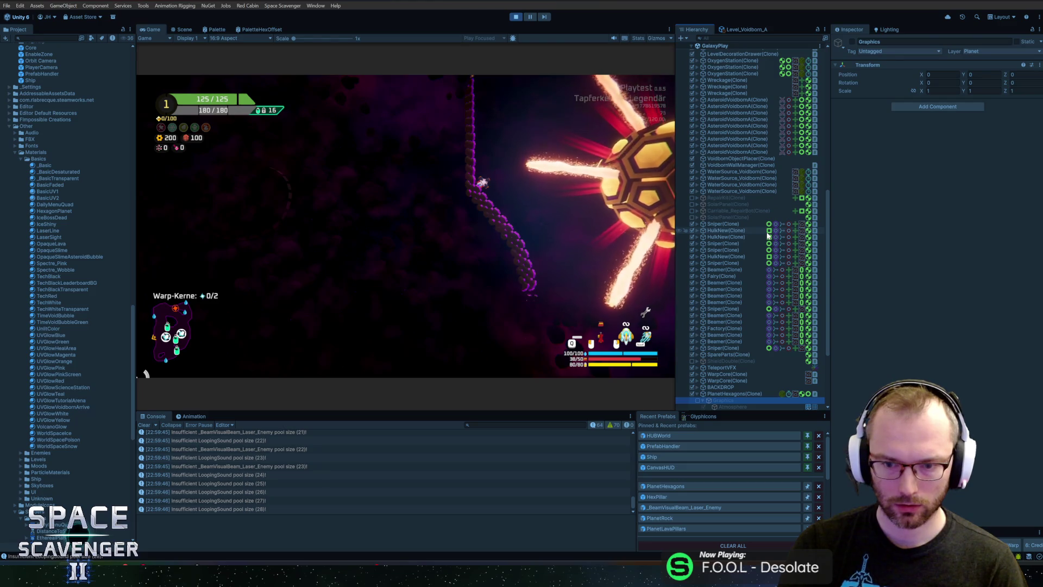
{"action": "key", "text": "Left"}
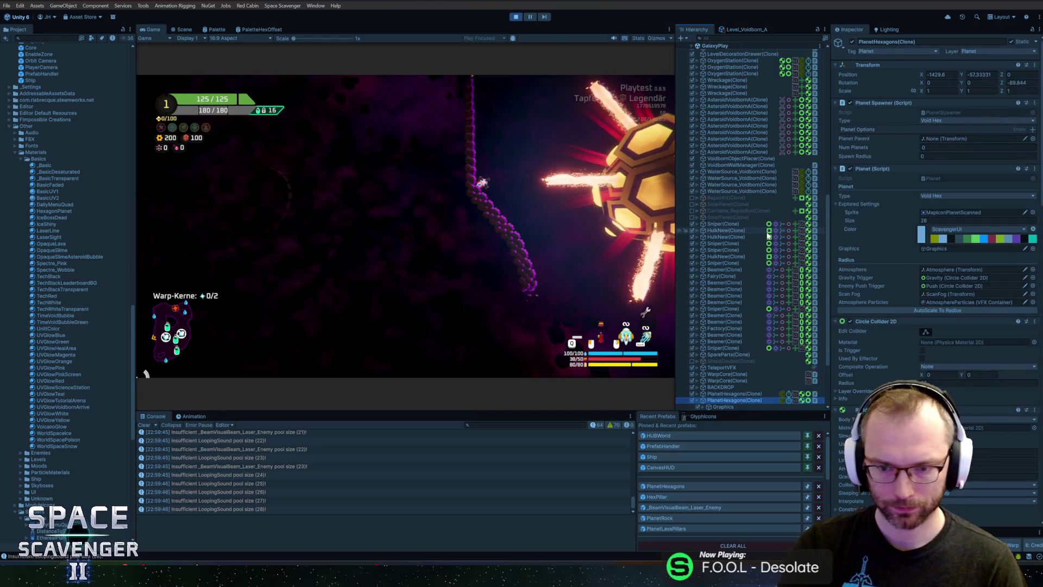
{"action": "key", "text": "Down"}
{"action": "key", "text": "Right"}
{"action": "key", "text": "Down"}
{"action": "key", "text": "Down"}
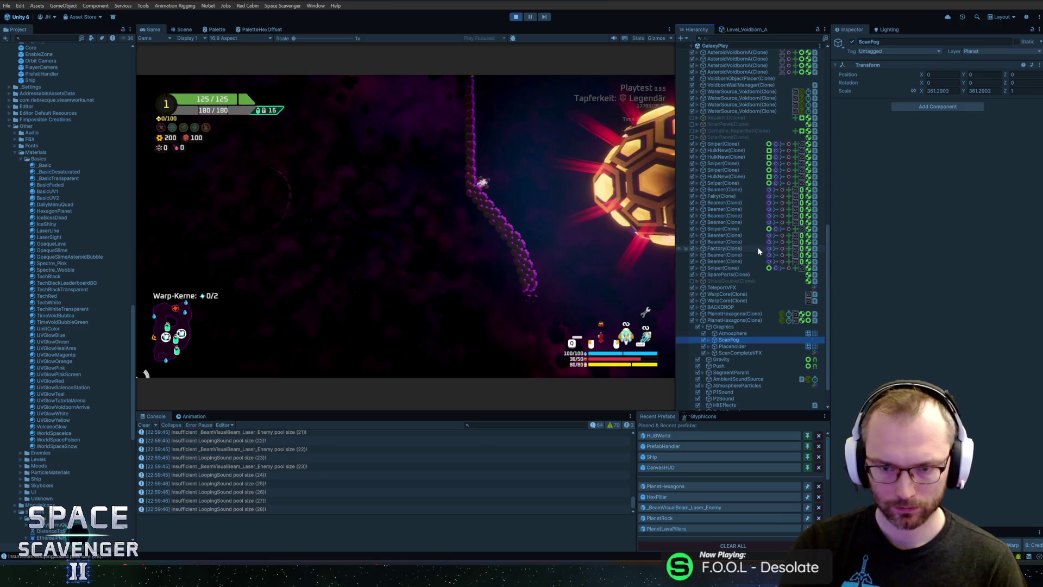
{"action": "key", "text": "Down"}
{"action": "scroll", "coordinate": [771, 163], "scroll_direction": "up", "scroll_amount": 10}
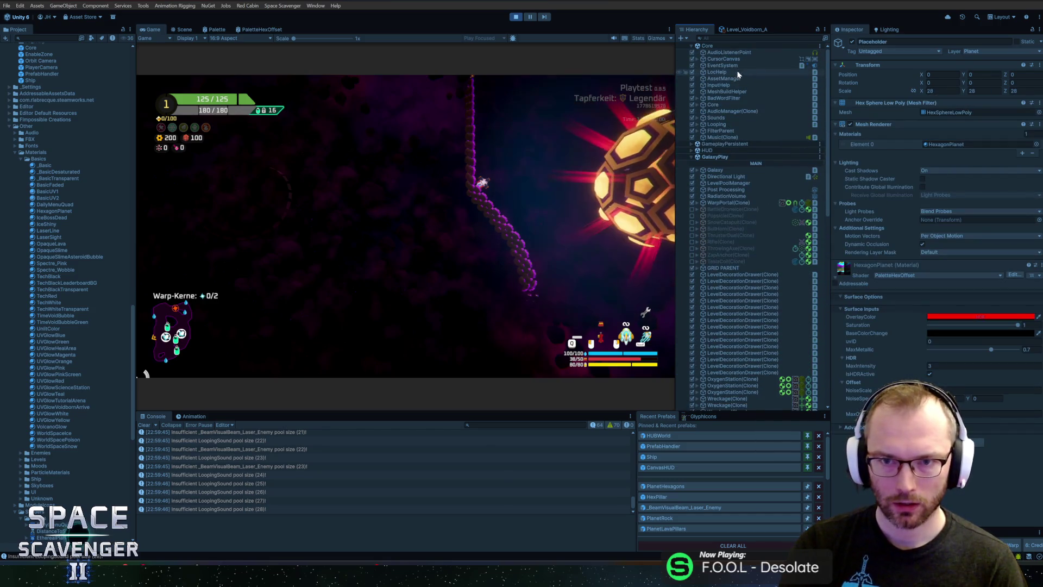
{"action": "scroll", "coordinate": [753, 238], "scroll_direction": "down", "scroll_amount": 10}
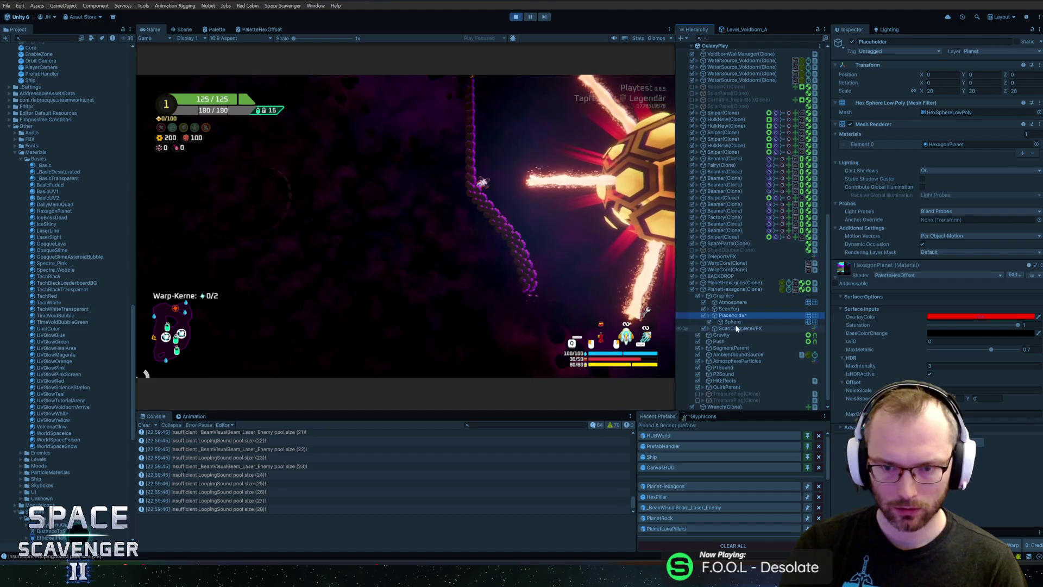
{"action": "left_click", "coordinate": [733, 322]}
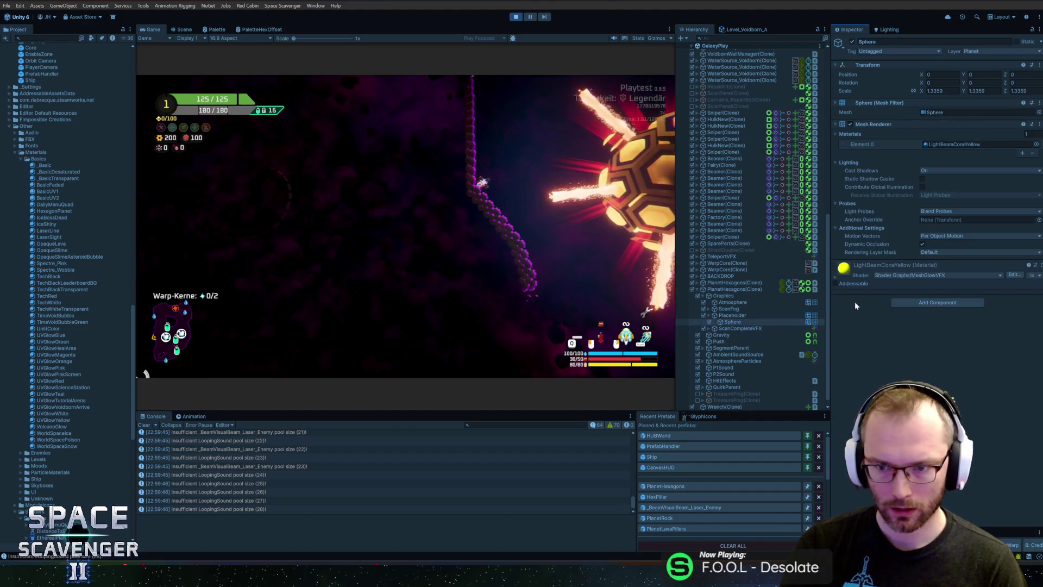
- Raise the Sphere material's GlowPower HDR colour intensity to 10
{"action": "left_click", "coordinate": [835, 277]}
{"action": "left_click", "coordinate": [938, 317]}
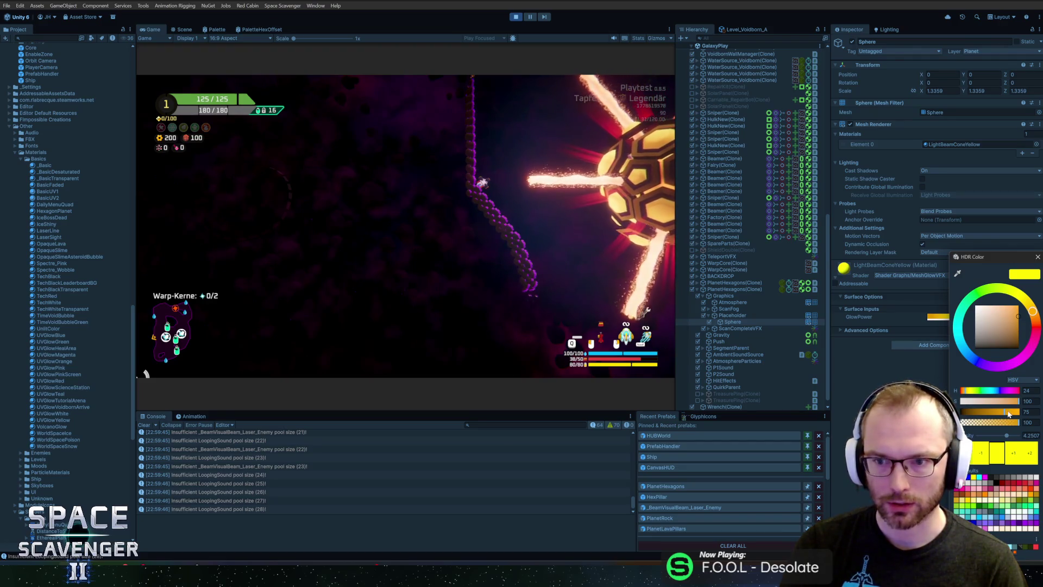
{"action": "left_click", "coordinate": [1016, 452]}
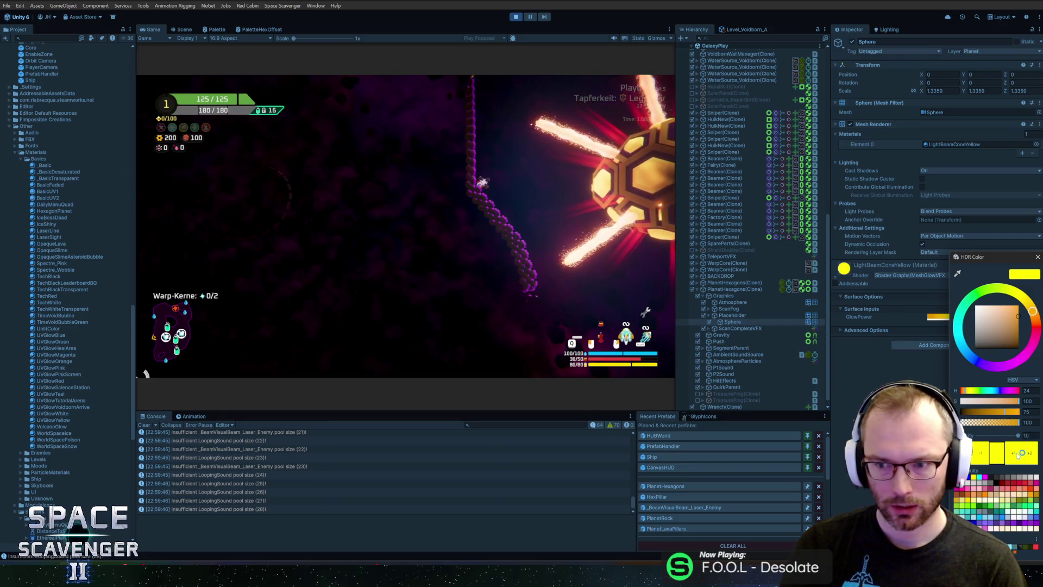
{"action": "left_click", "coordinate": [1038, 257]}
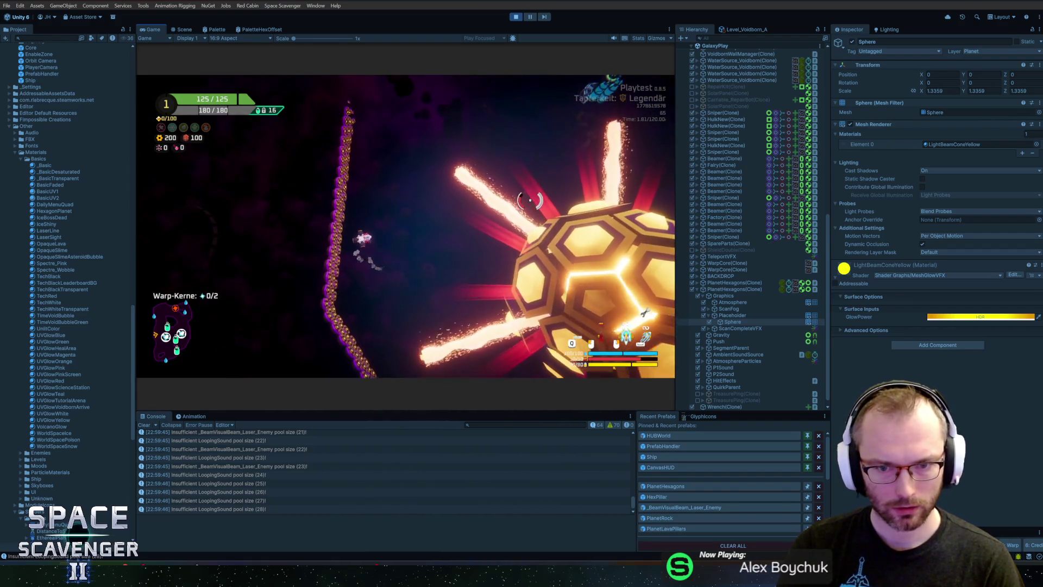
- Recheck the GlowPower colour, select the Placeholder mesh, then exit Play mode with Ctrl+P
{"action": "left_click", "coordinate": [980, 317]}
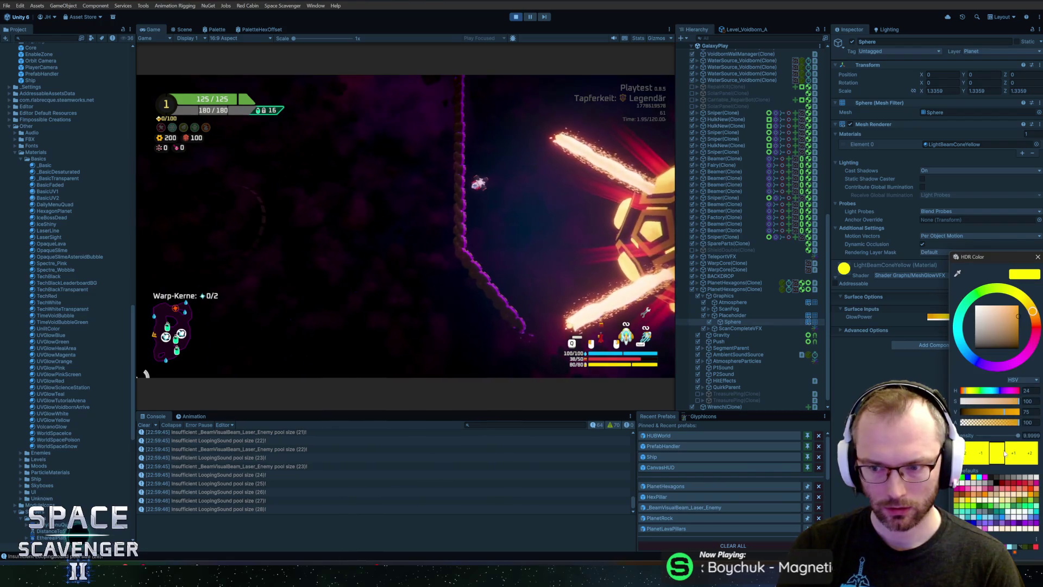
{"action": "left_click", "coordinate": [1038, 258]}
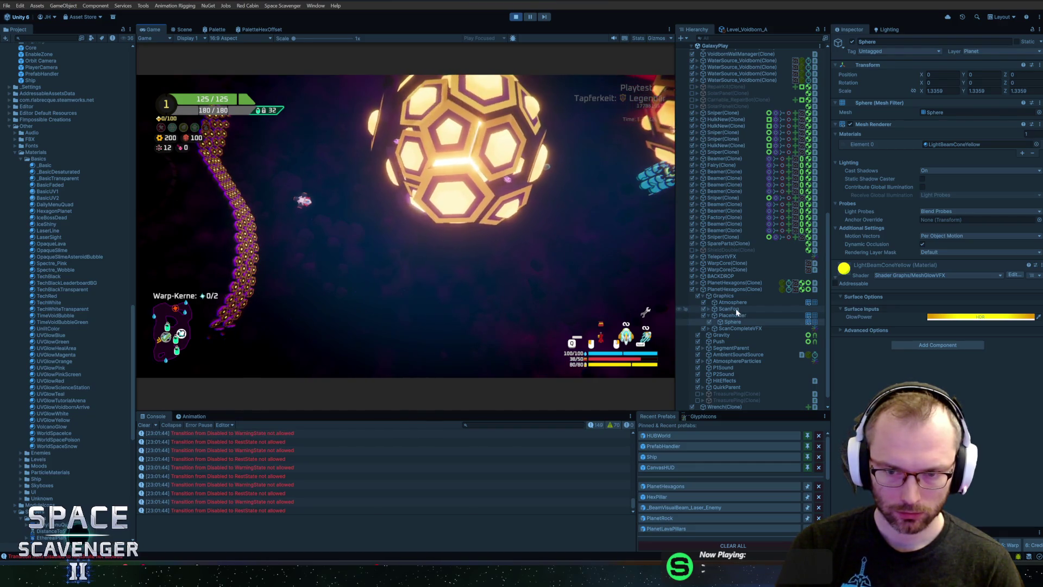
{"action": "left_click", "coordinate": [732, 316]}
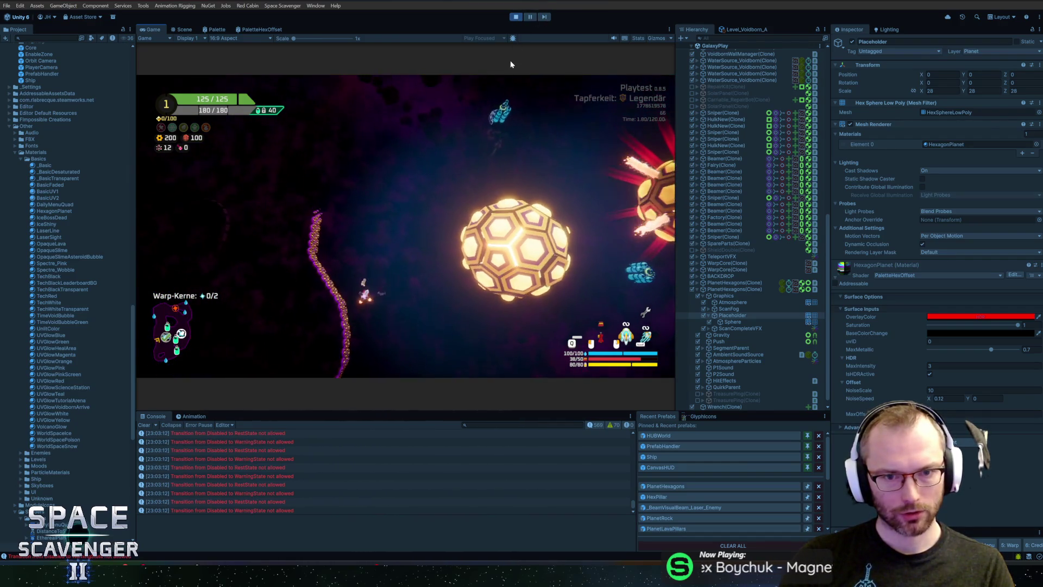
{"action": "key", "text": "ctrl+p"}
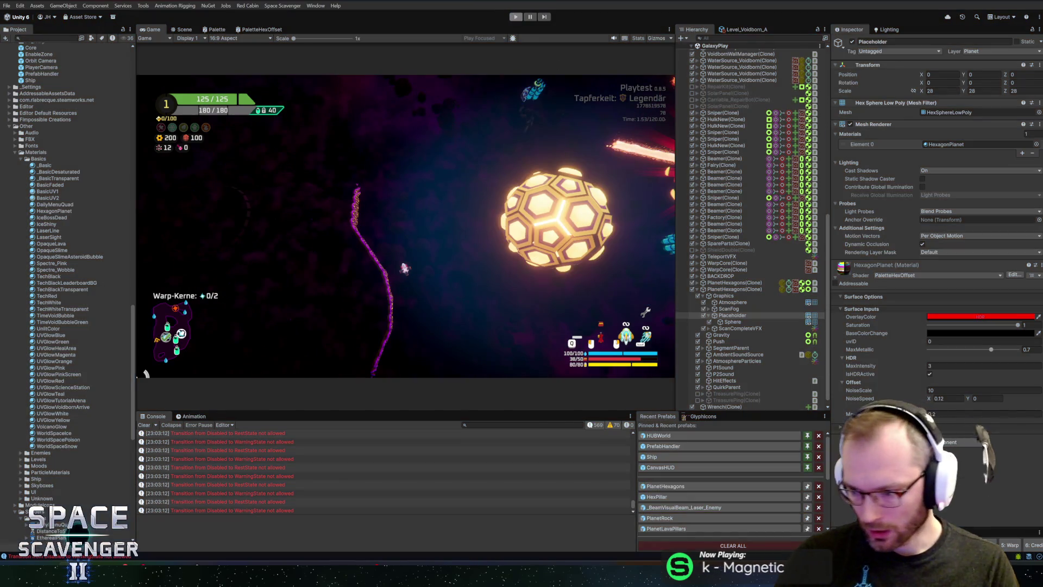